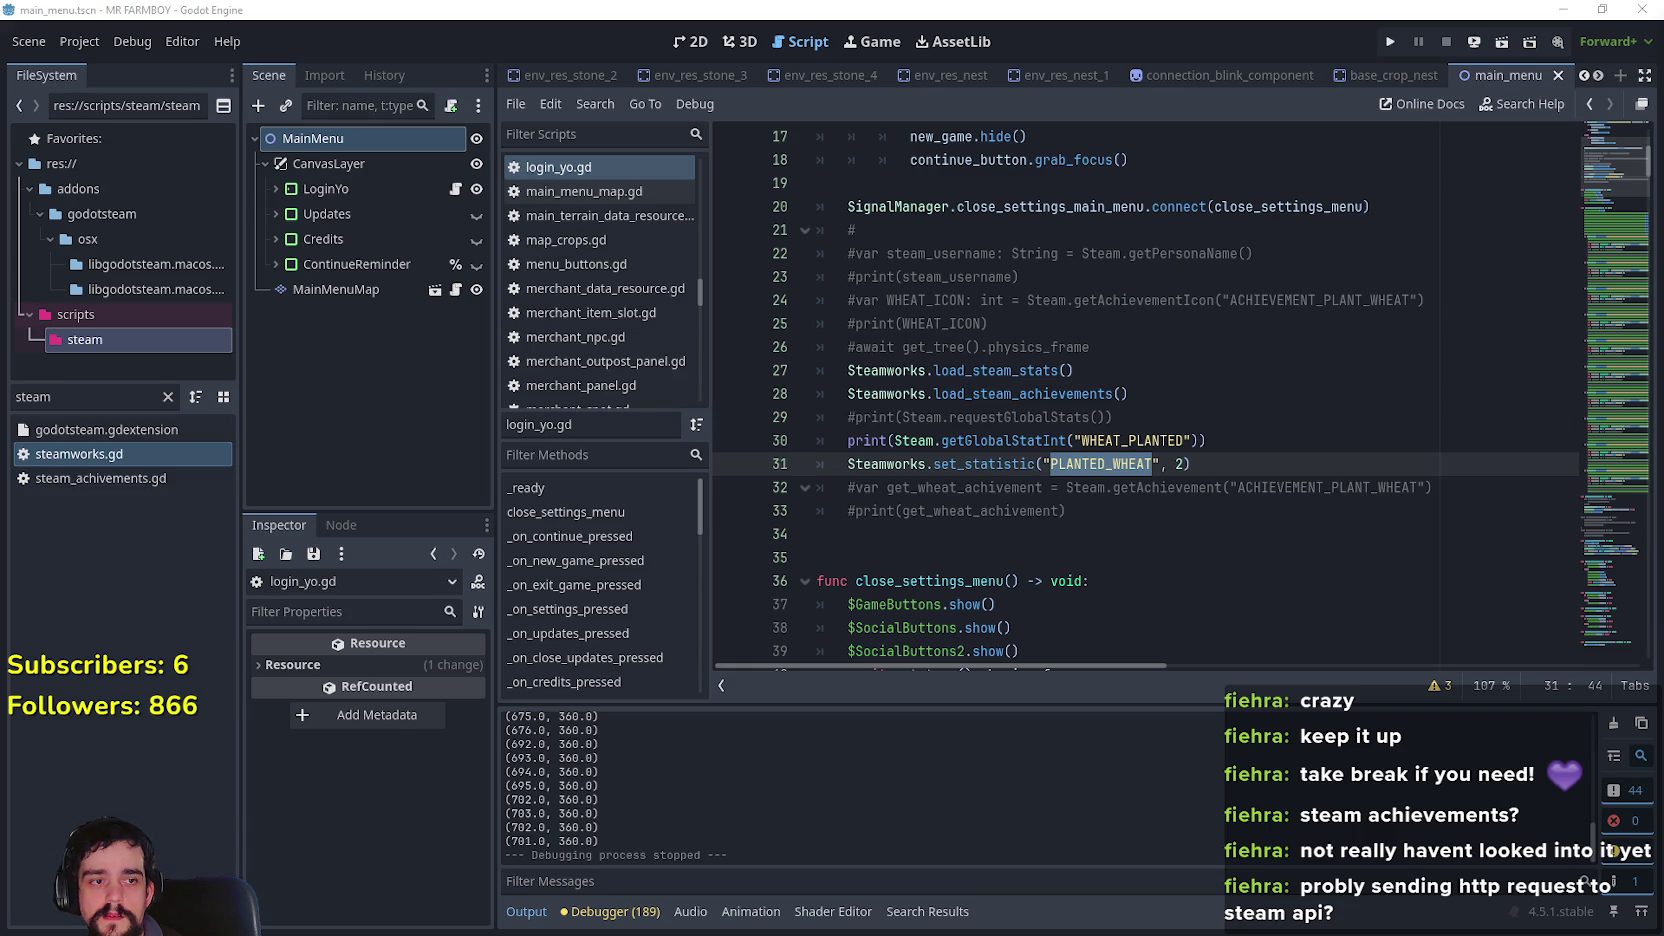
Deselect the stat name in login_yo.gd and switch to the Google search on Steam global stats
left_click(1037, 547)
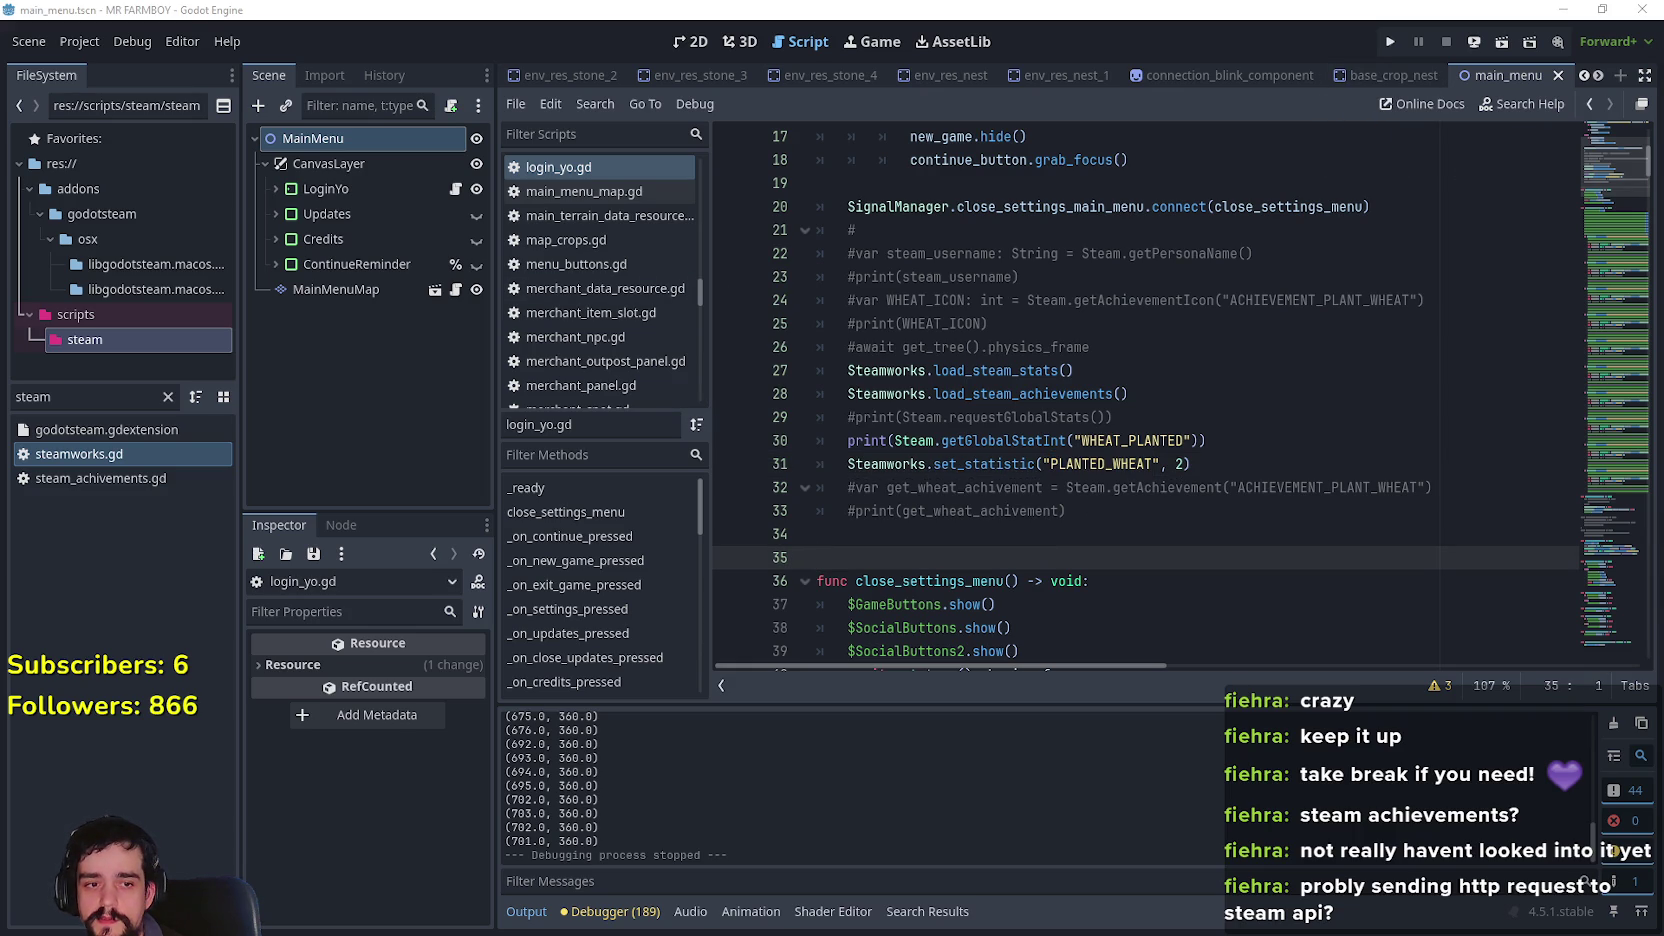
key("alt+Tab")
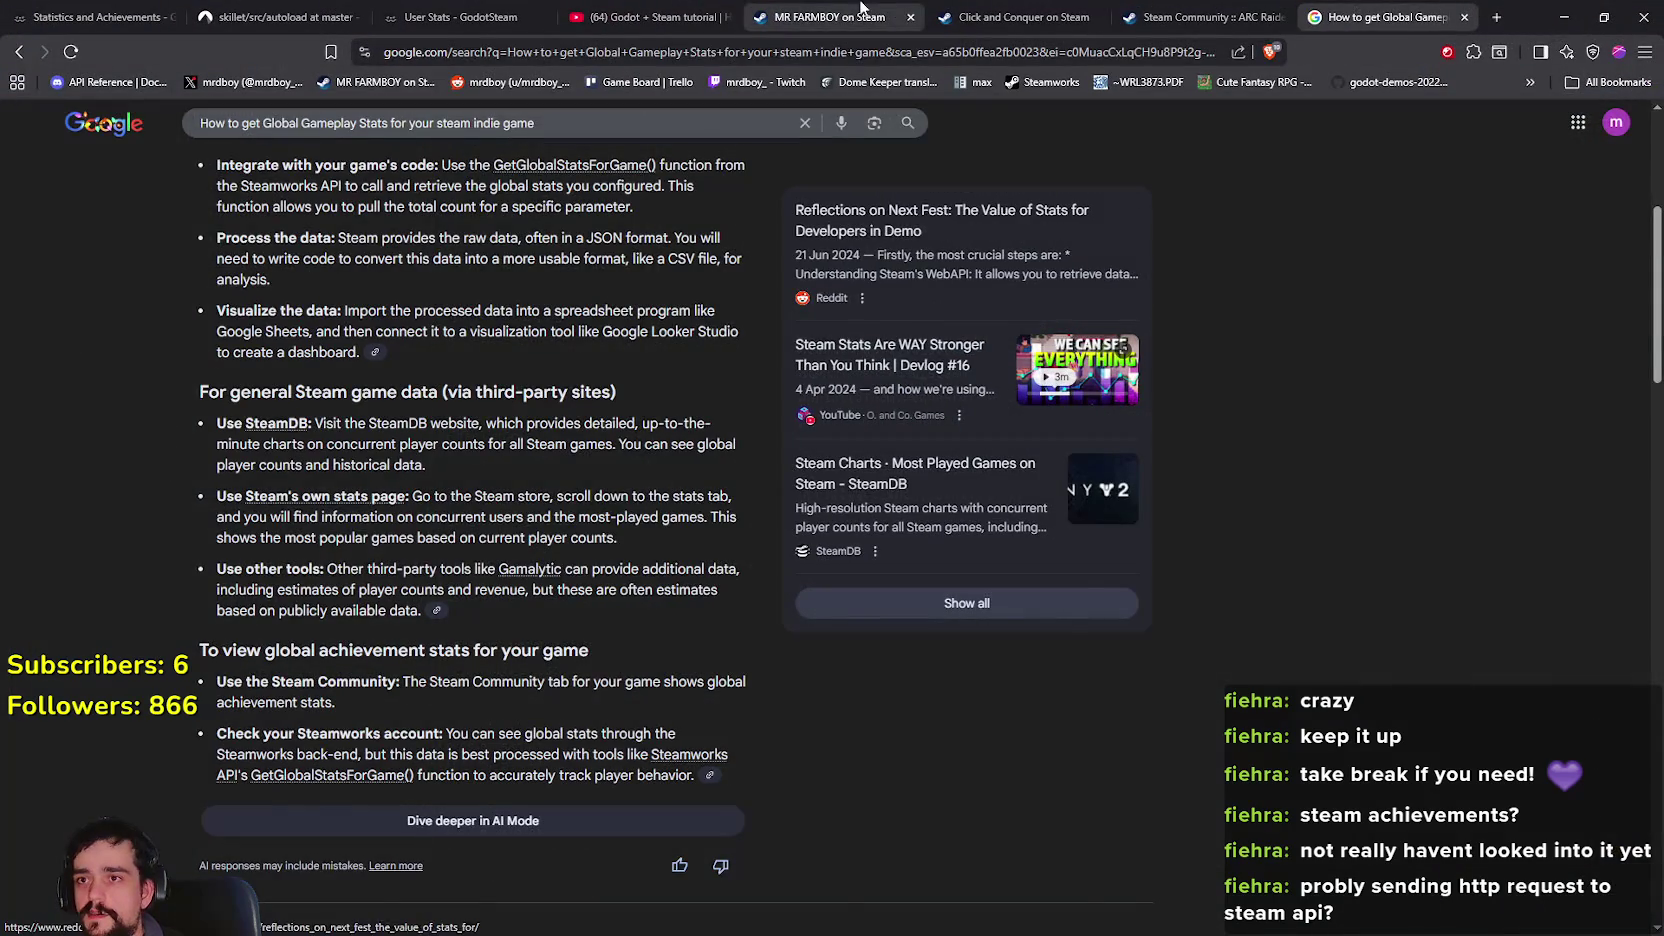
Open the MR FARMBOY Steam store page and follow its 'View all 5' achievements link
left_click(830, 17)
scroll(1247, 540, "down", 10)
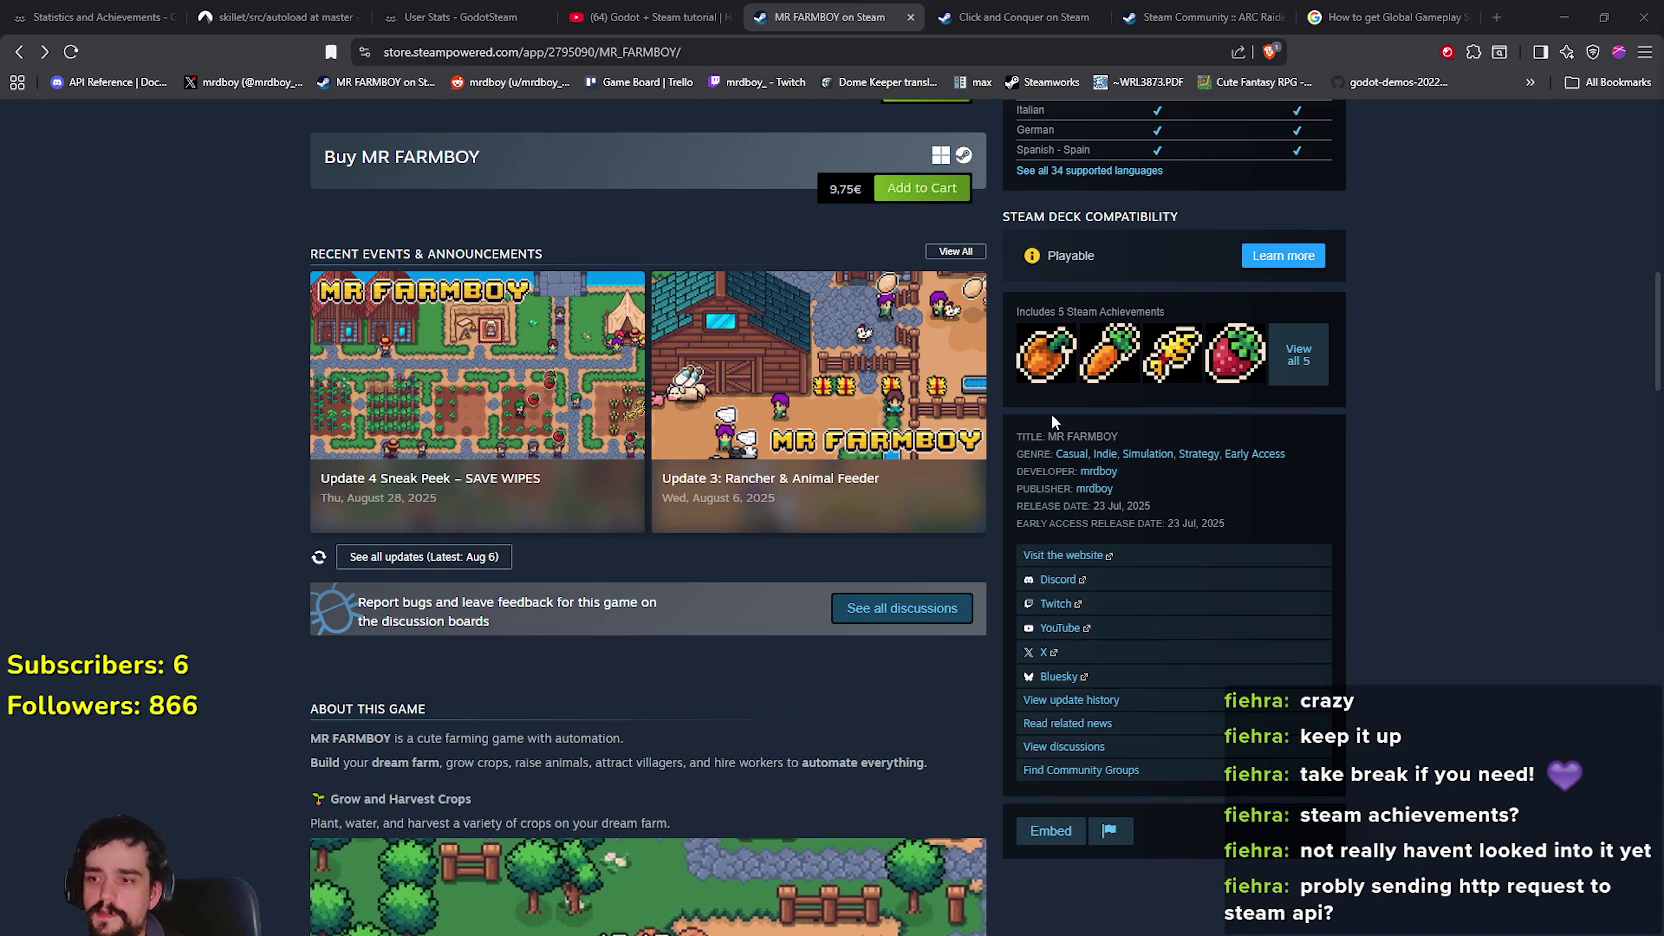
scroll(1150, 367, "up", 2)
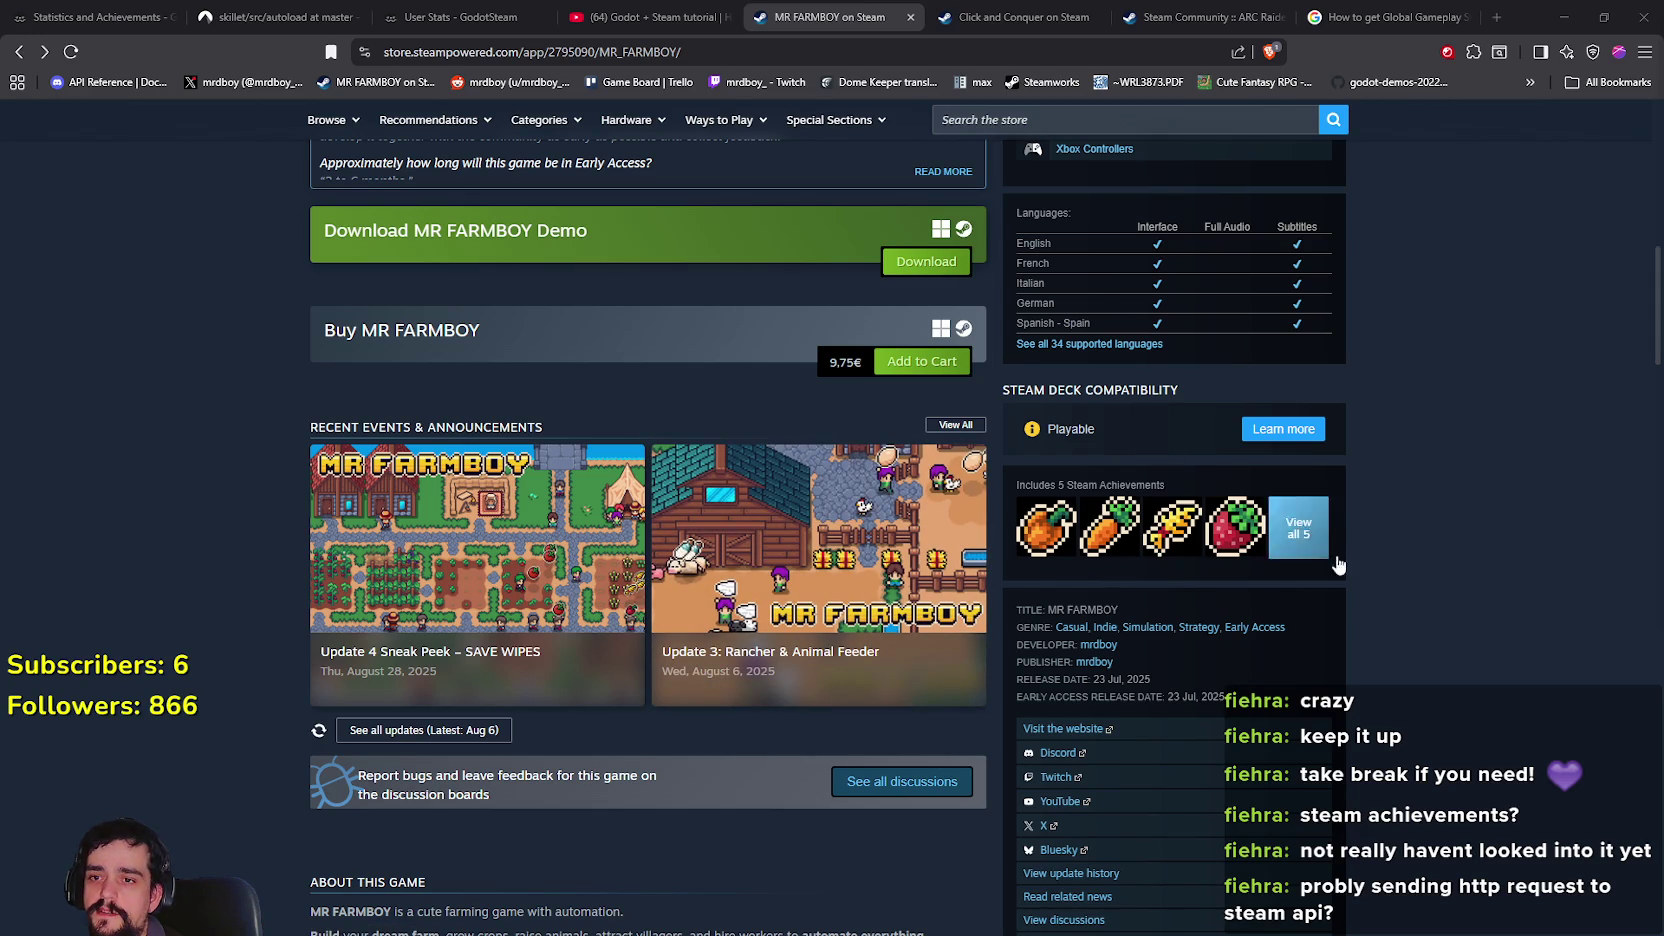
left_click(1298, 527)
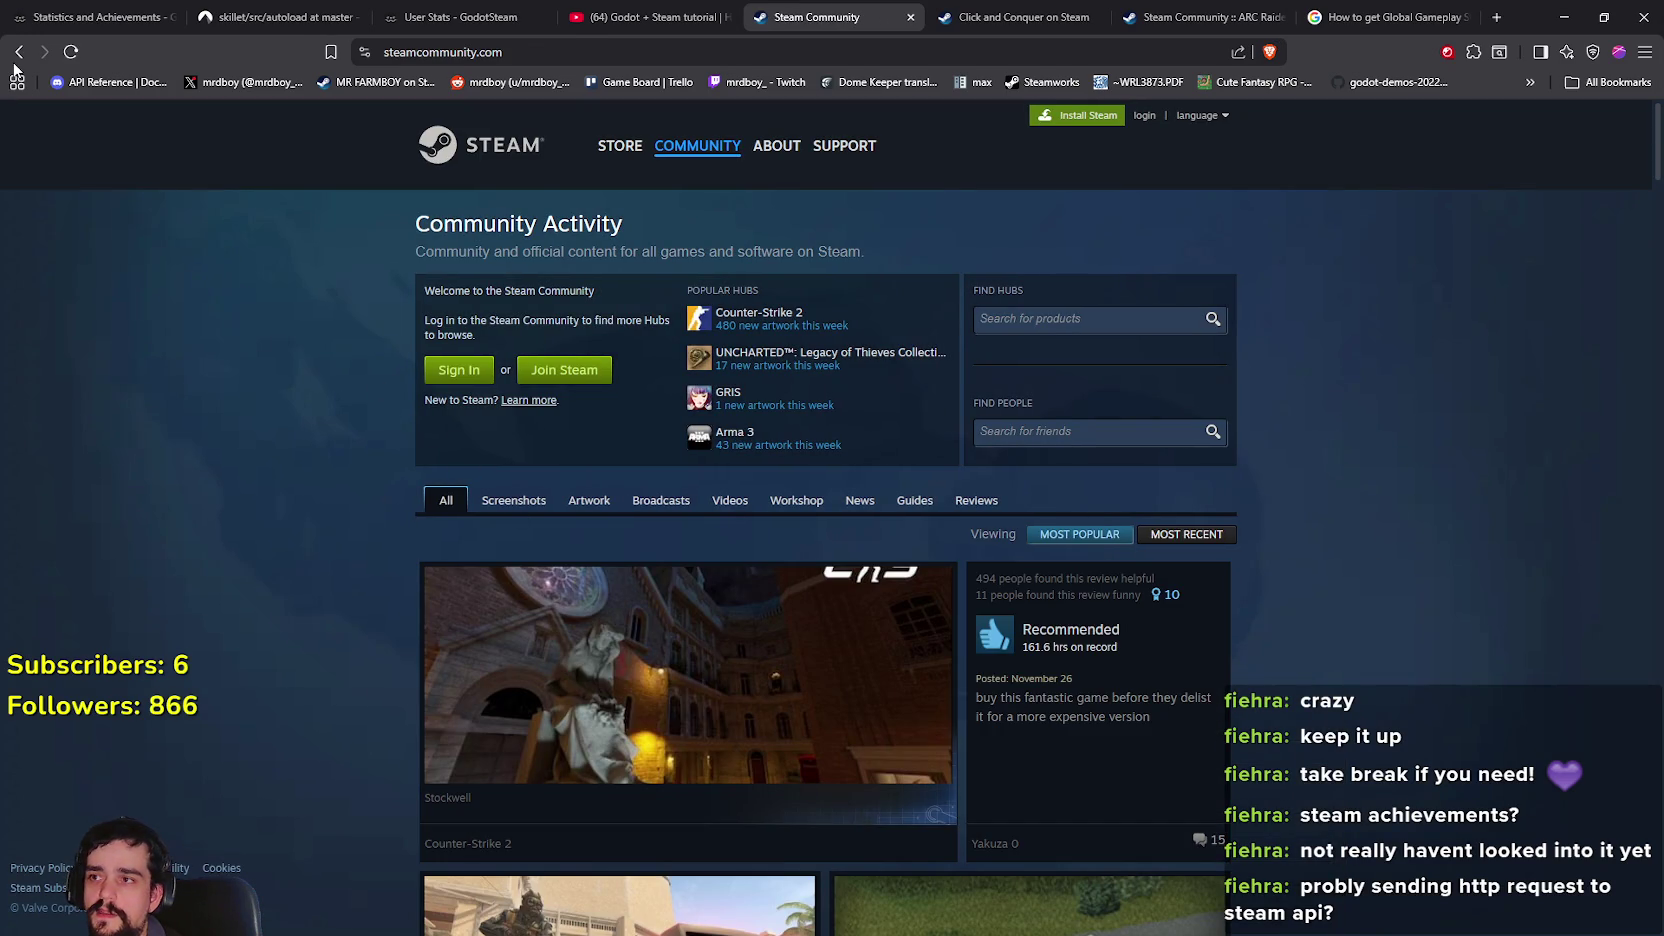
Open ARC Raiders' full list of 50 global achievement percentages and scroll through it
left_click(18, 51)
left_click(1232, 17)
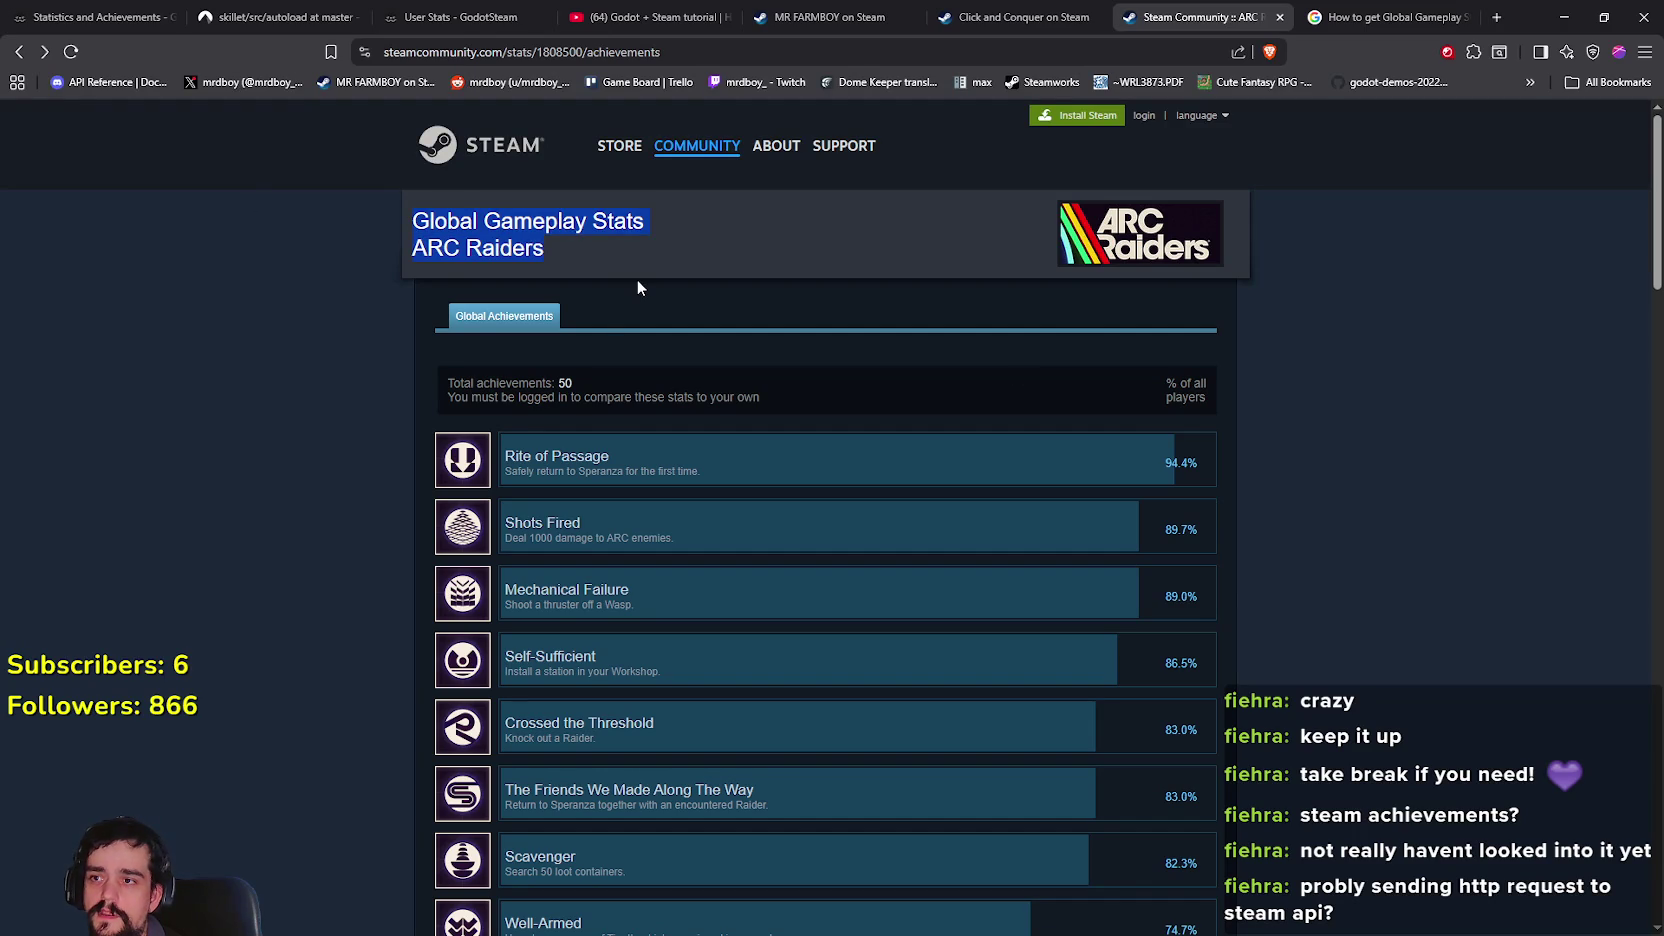
left_click(18, 51)
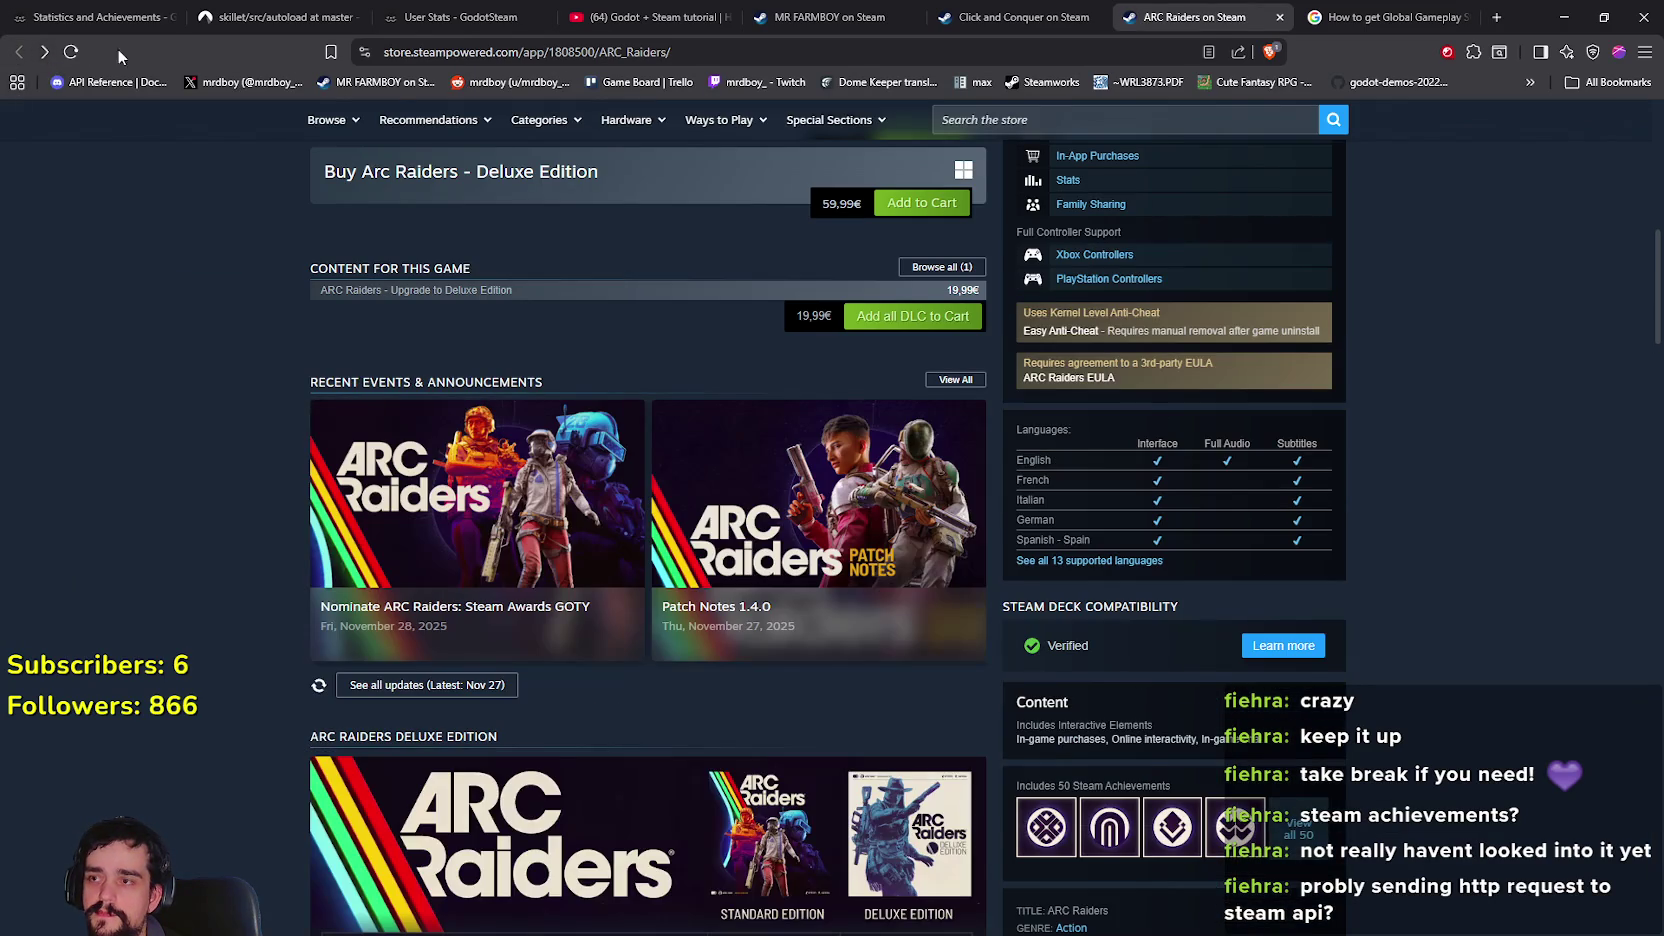
scroll(1390, 607, "down", 5)
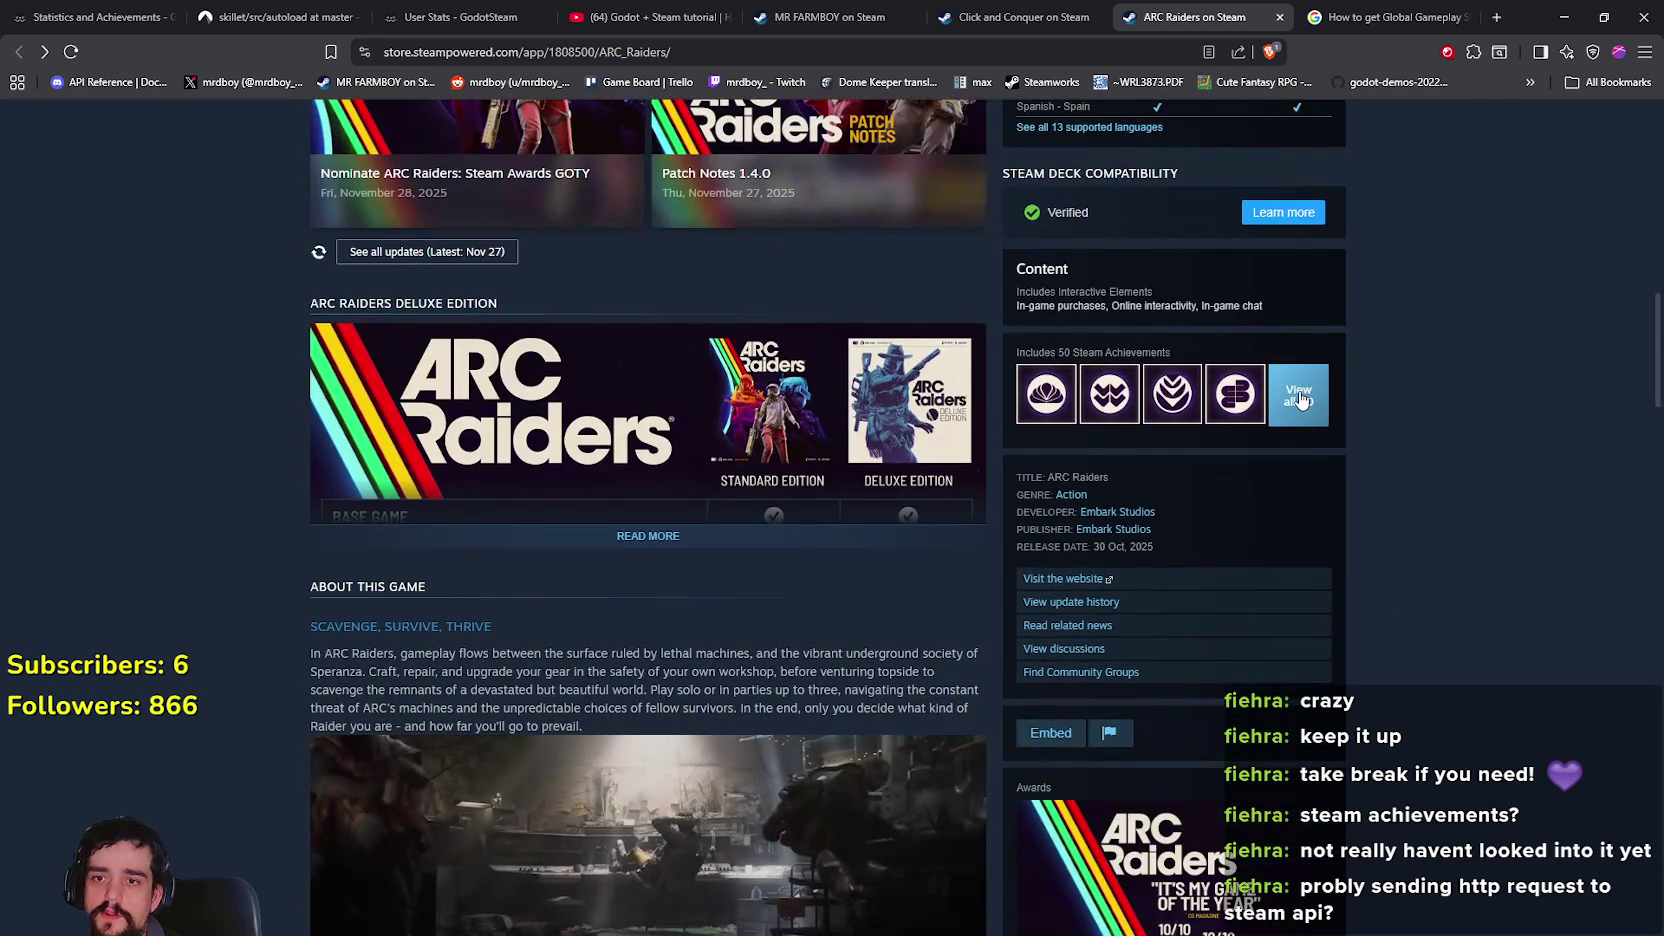
left_click(1298, 395)
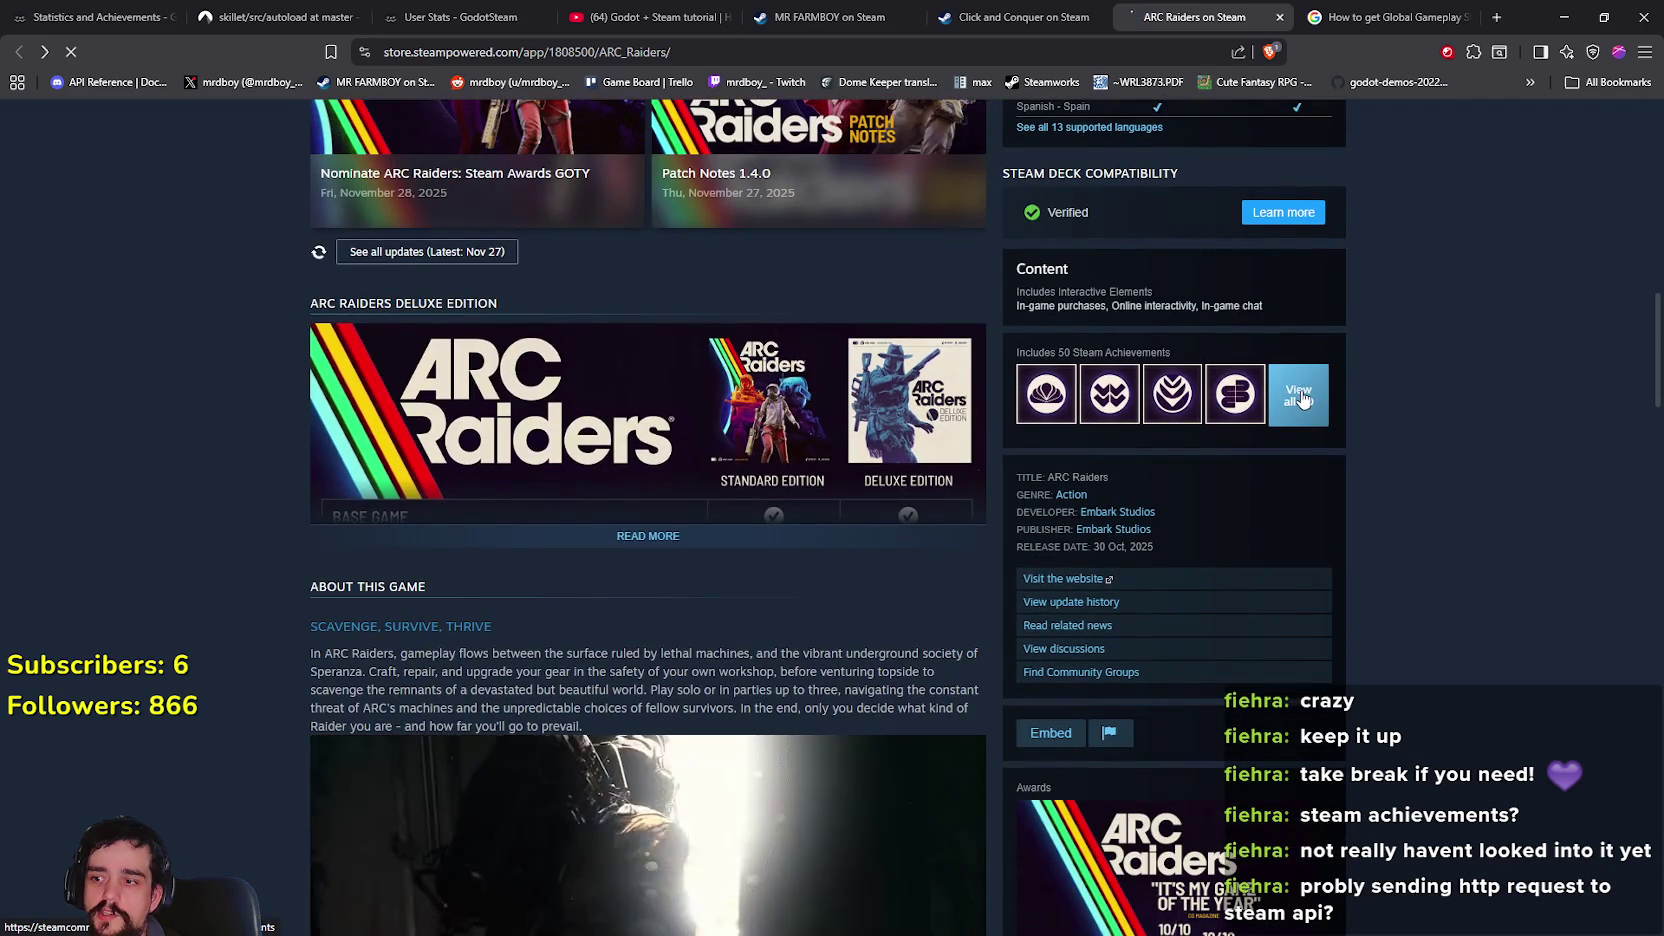
scroll(1450, 605, "down", 10)
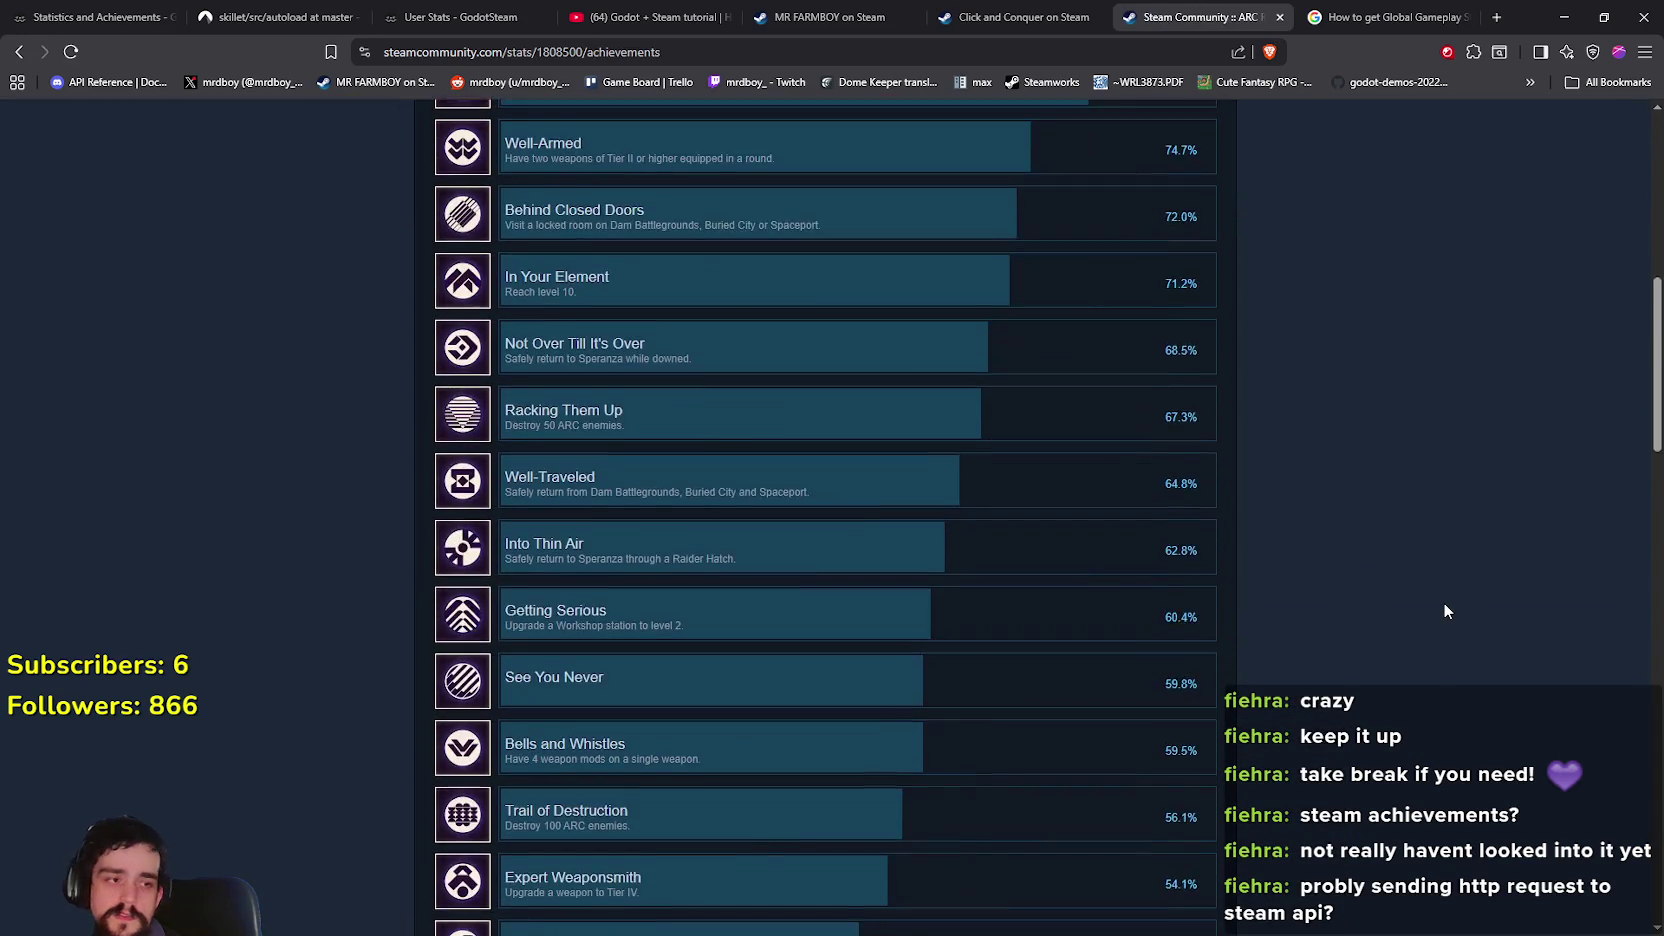
scroll(1444, 604, "up", 10)
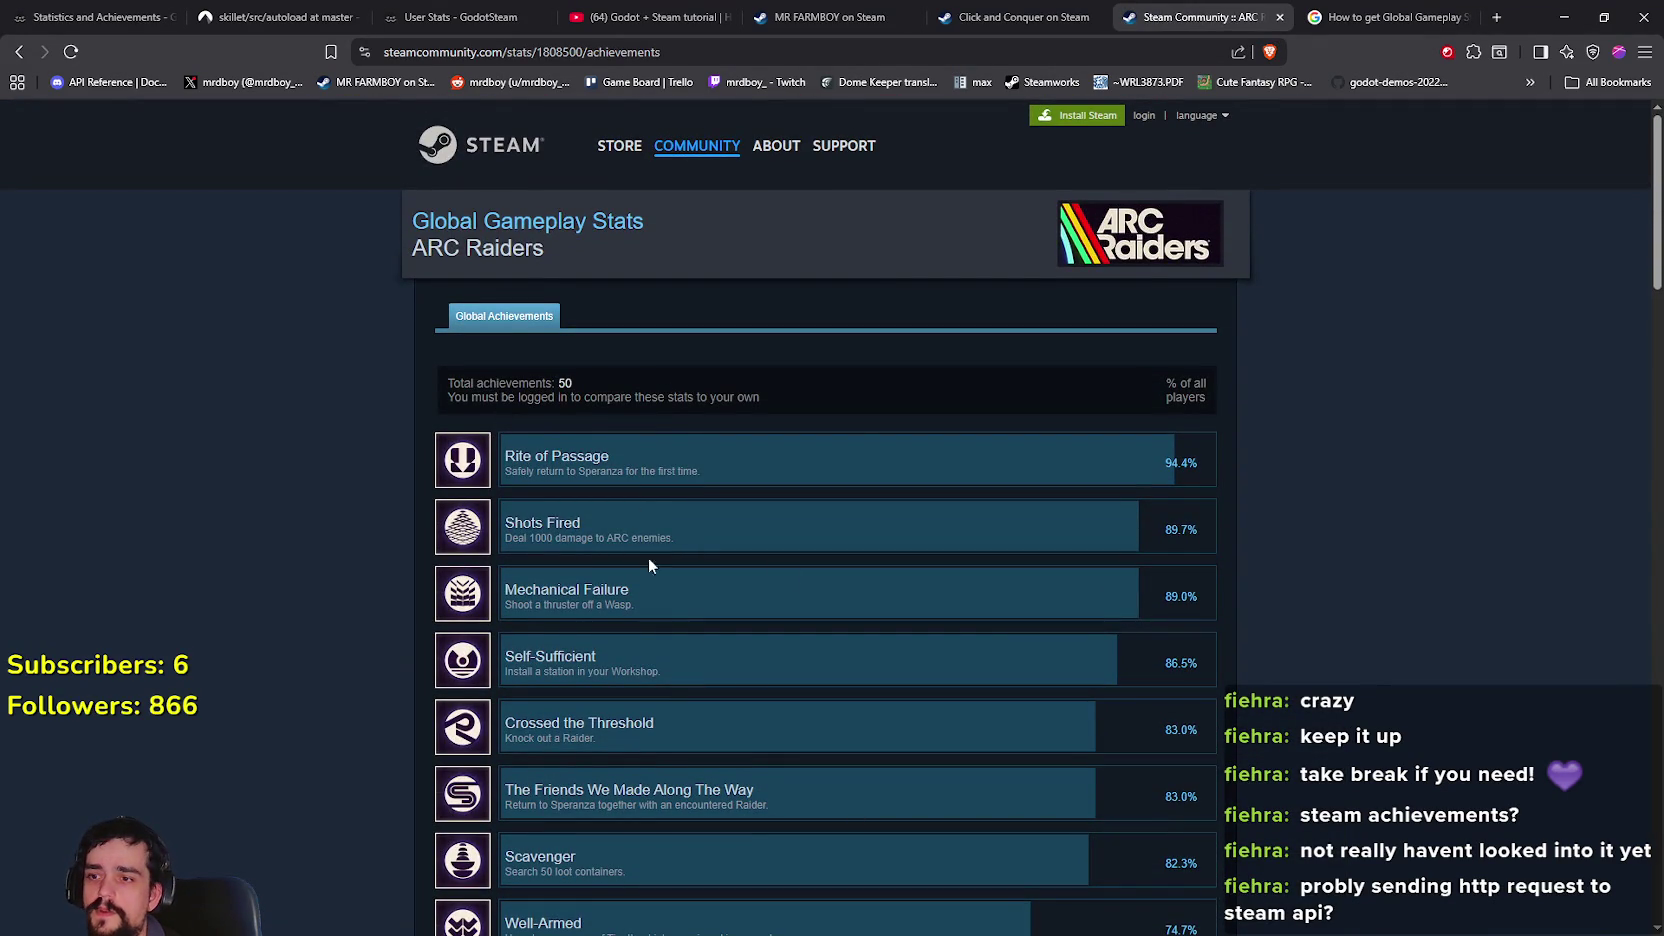
scroll(600, 660, "down", 8)
scroll(666, 734, "up", 4)
scroll(692, 718, "up", 3)
Retry MR FARMBOY's 'View all 5' achievements link, return to its store page, and minimize the browser
left_click_drag(464, 248, 744, 295)
left_click(800, 170)
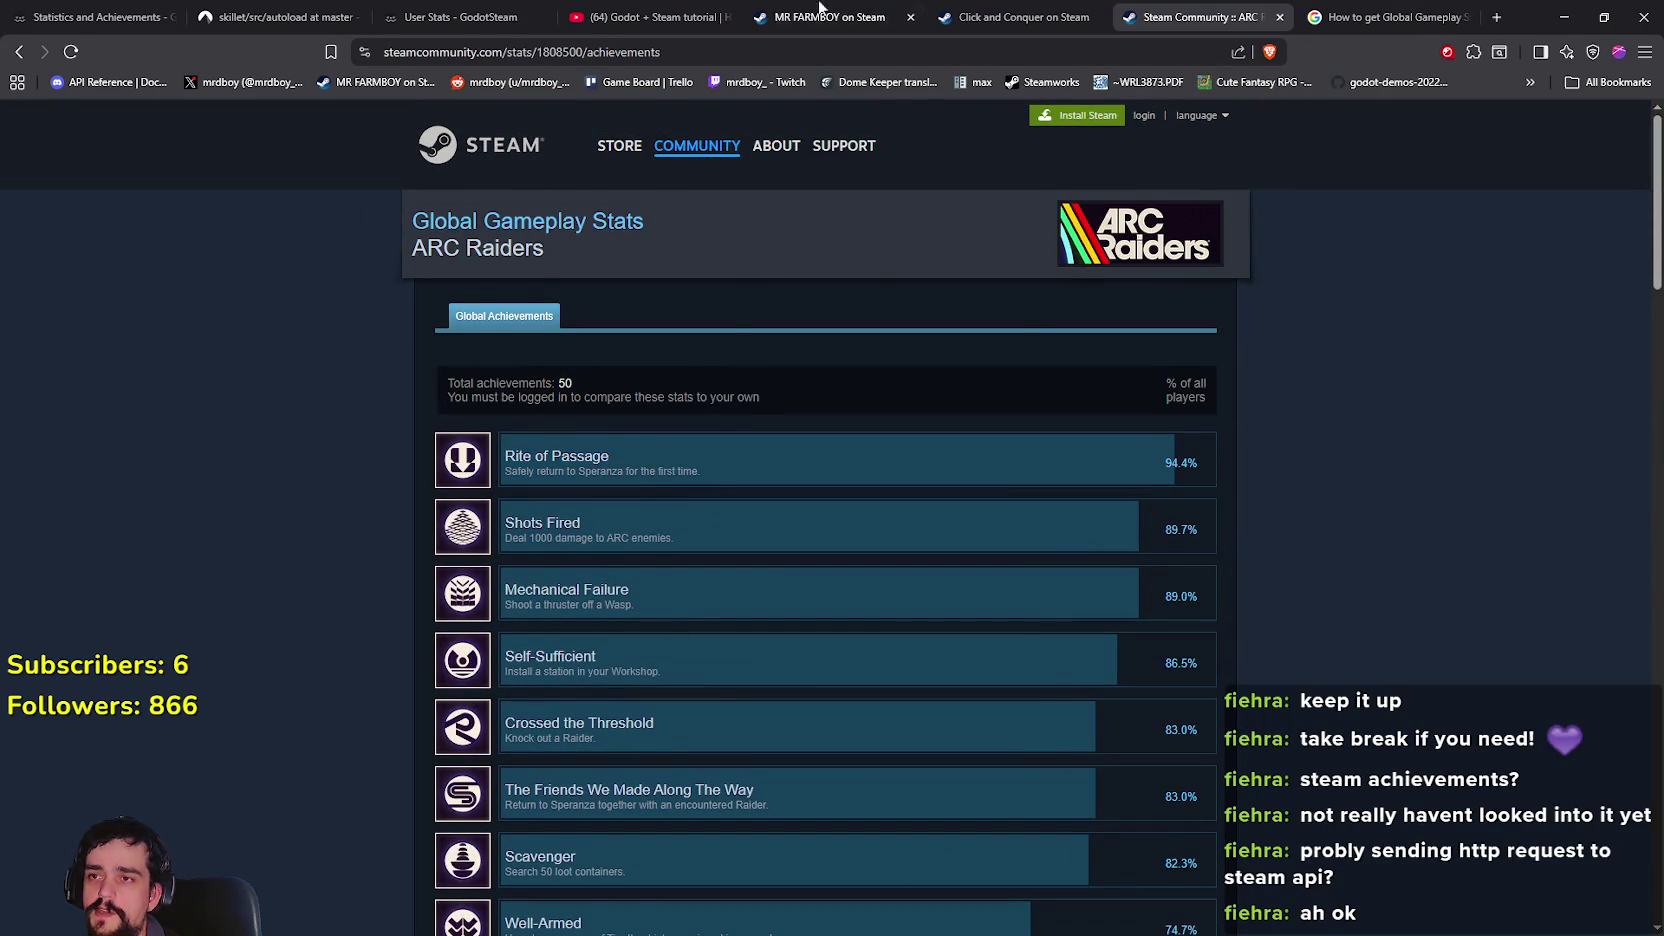
left_click(808, 8)
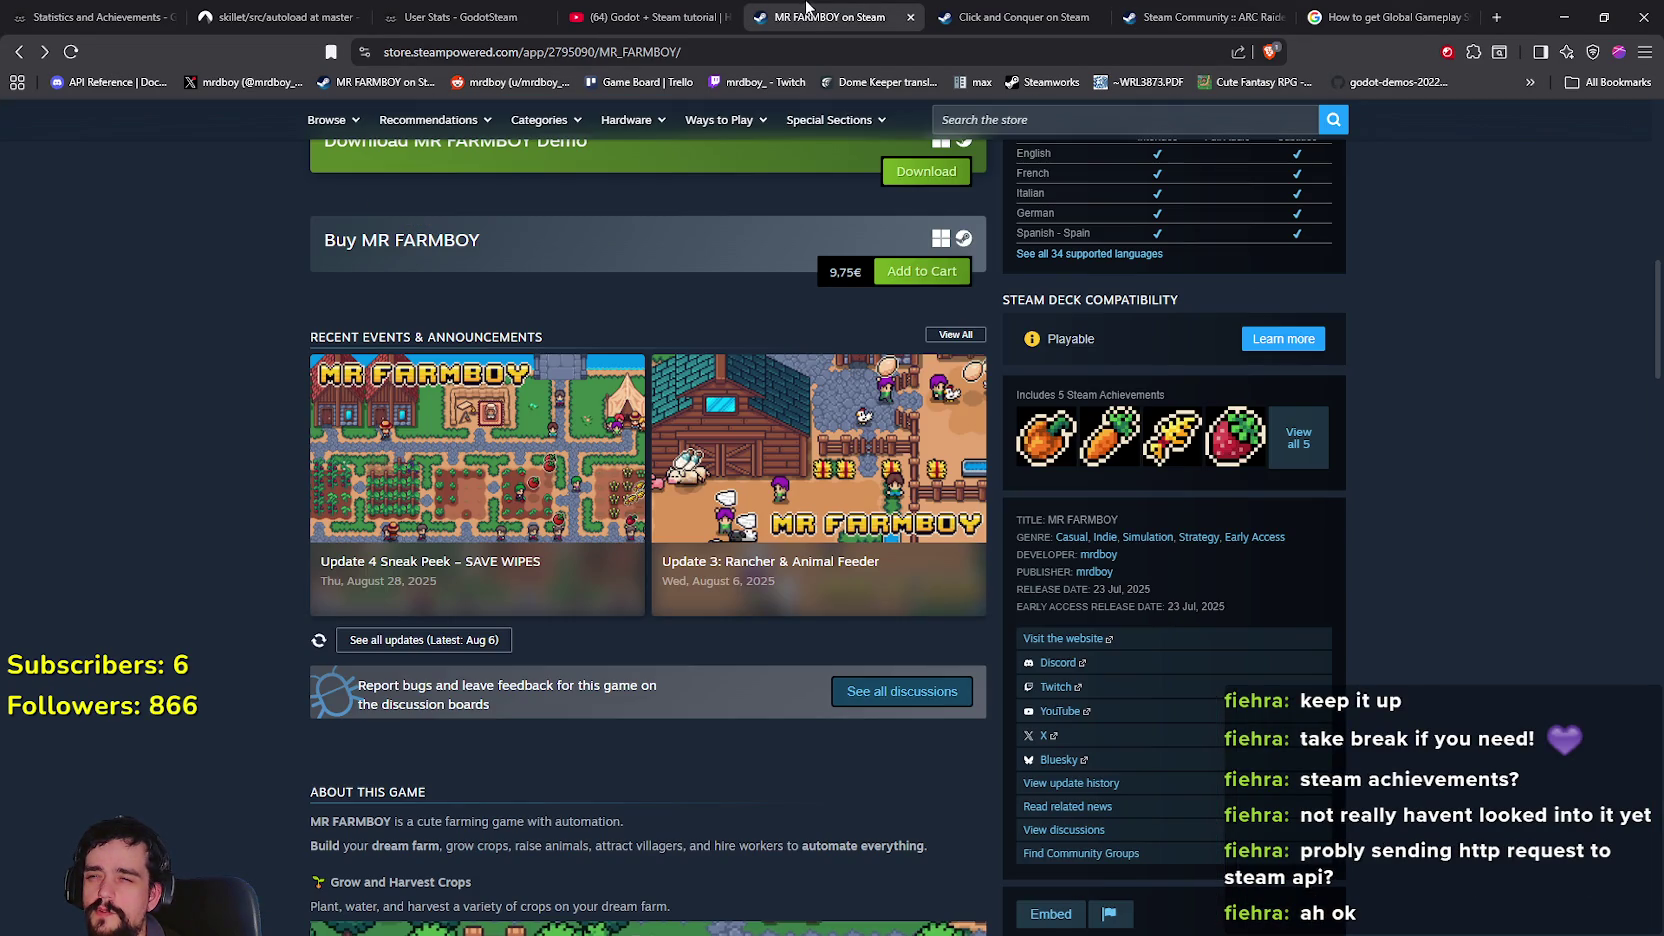
left_click(1311, 455)
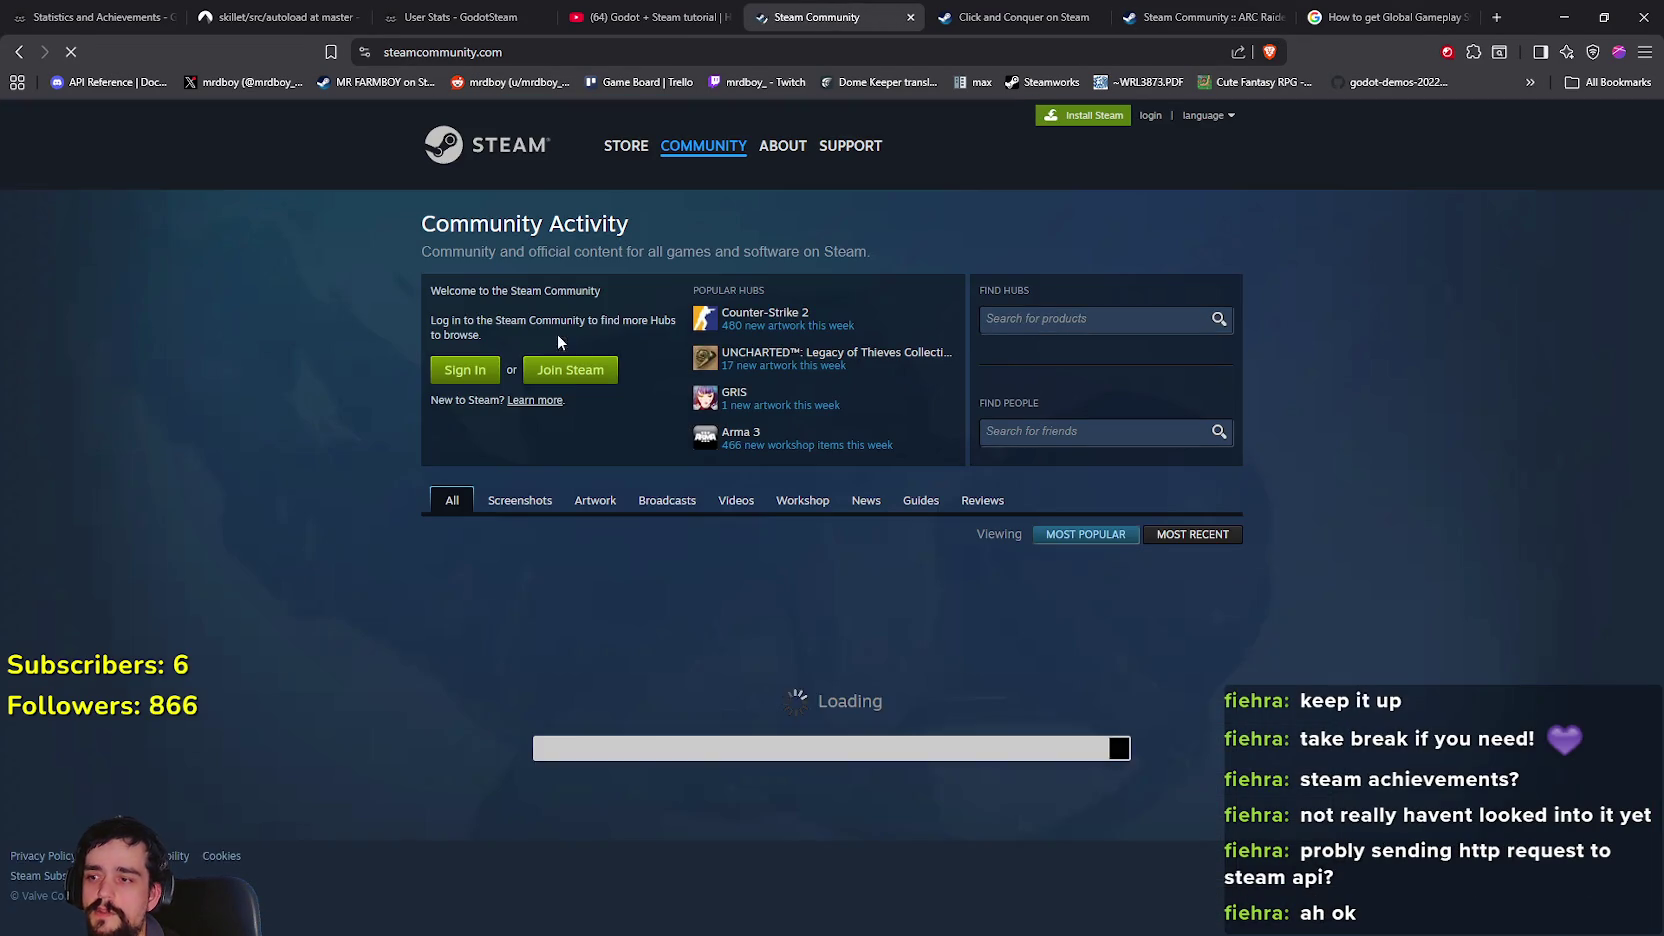
left_click(13, 62)
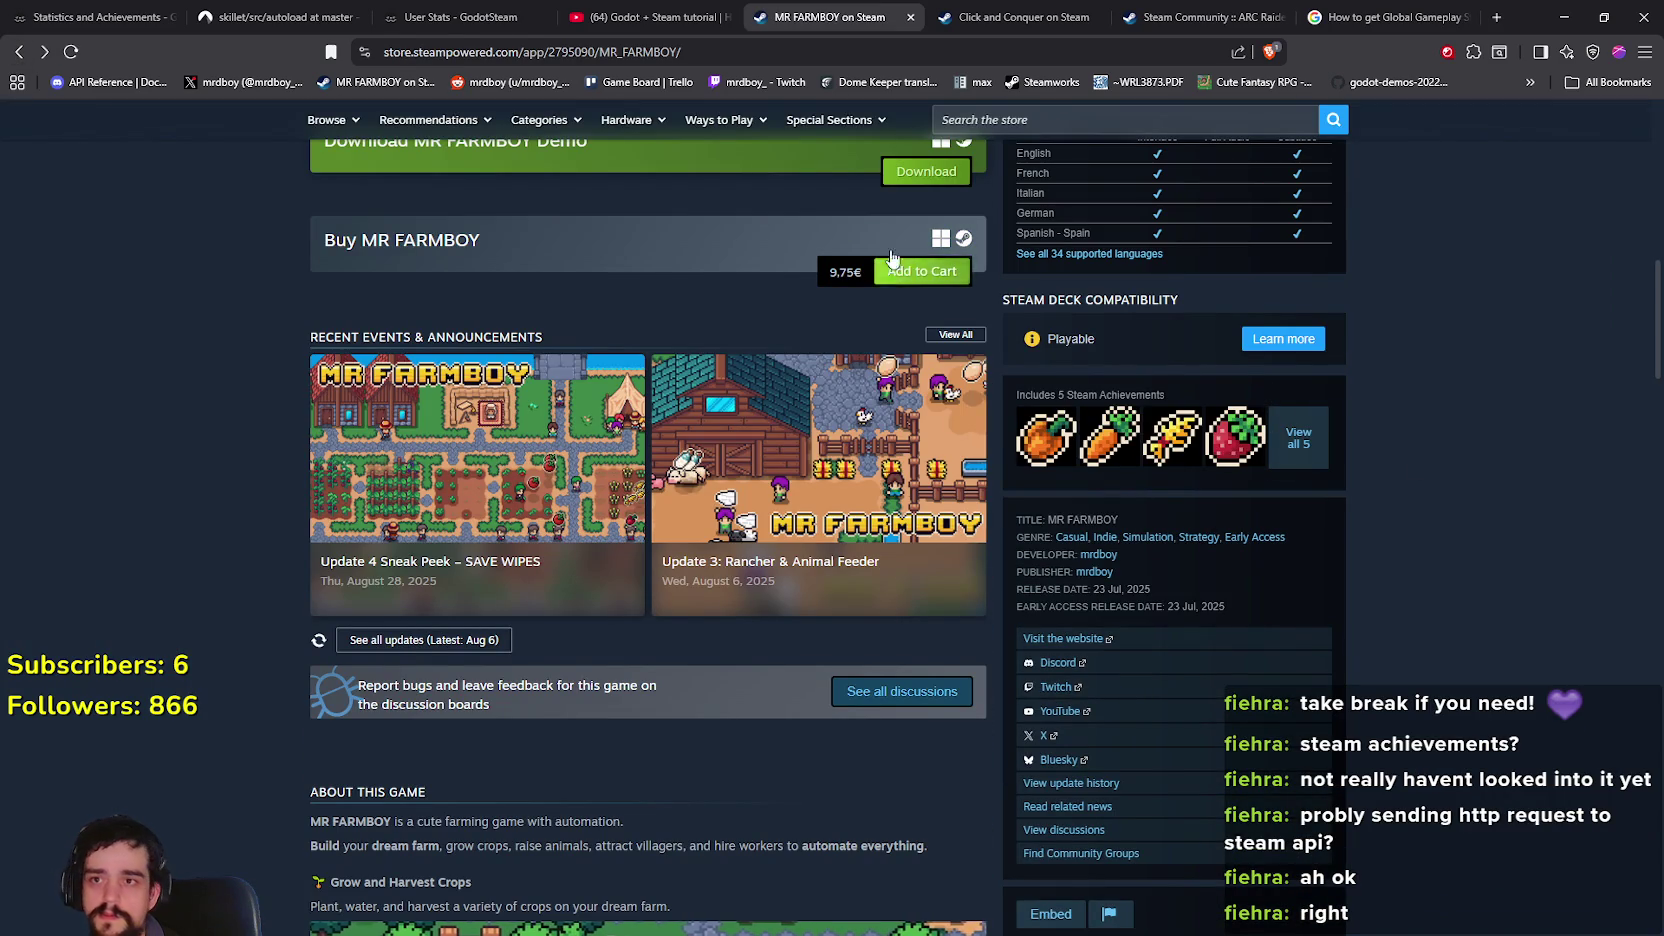
left_click(1561, 15)
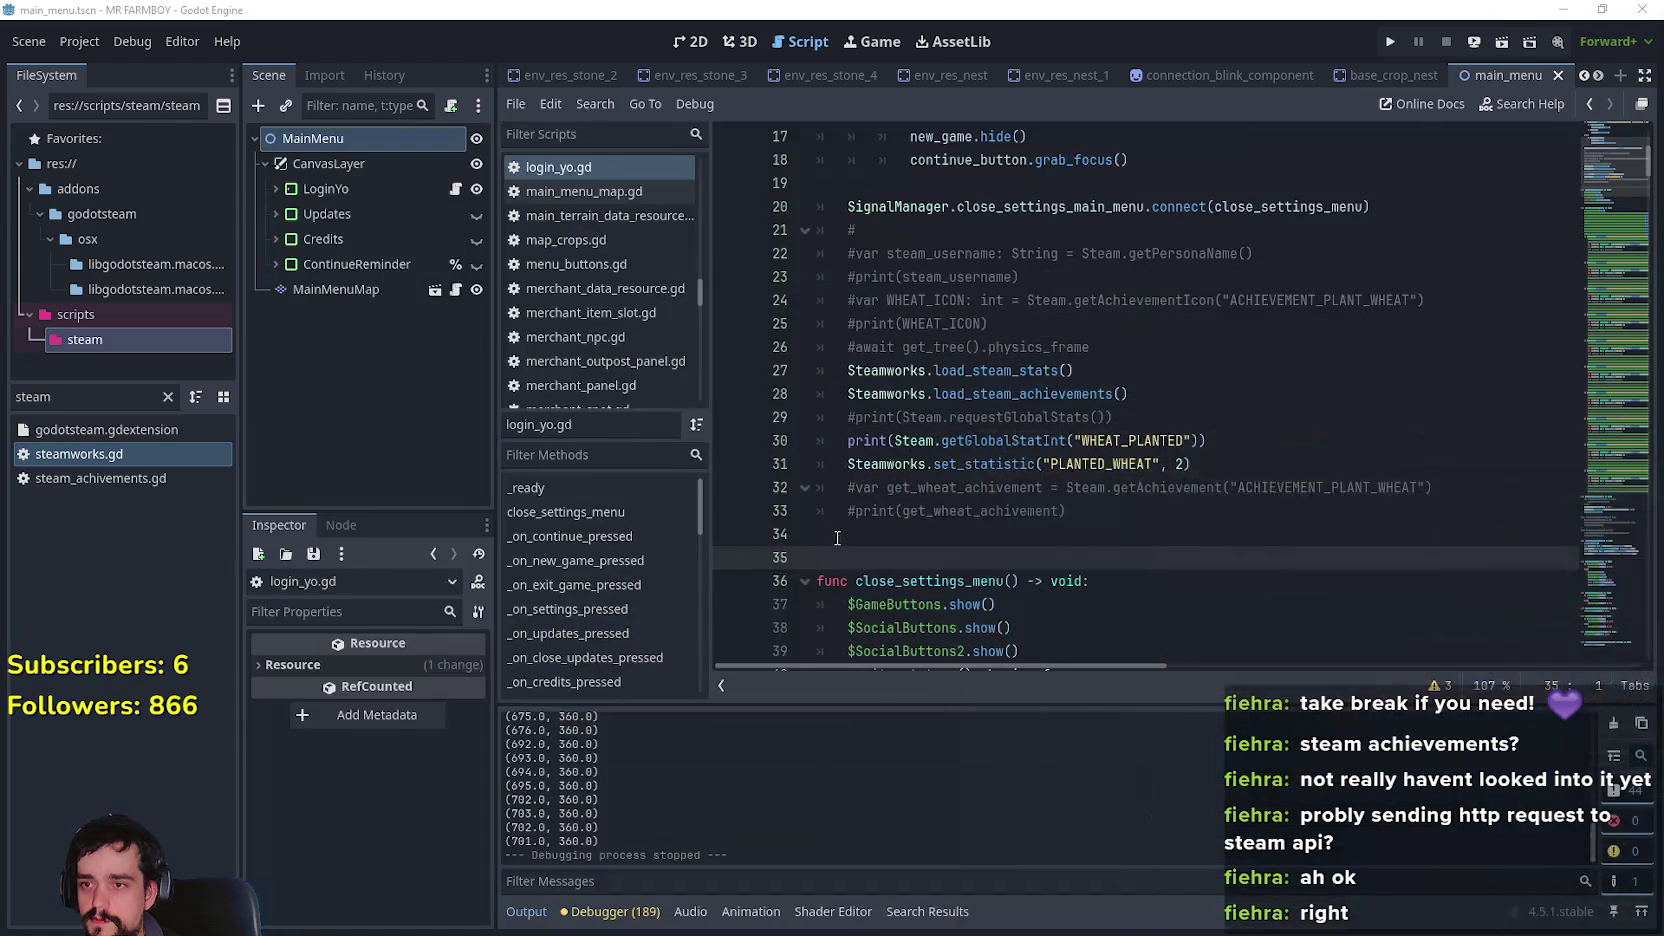
Rename WHEAT_PLANTED to PLANTED_WHEAT on line 30, save, and run the game
left_click_drag(1203, 474, 759, 459)
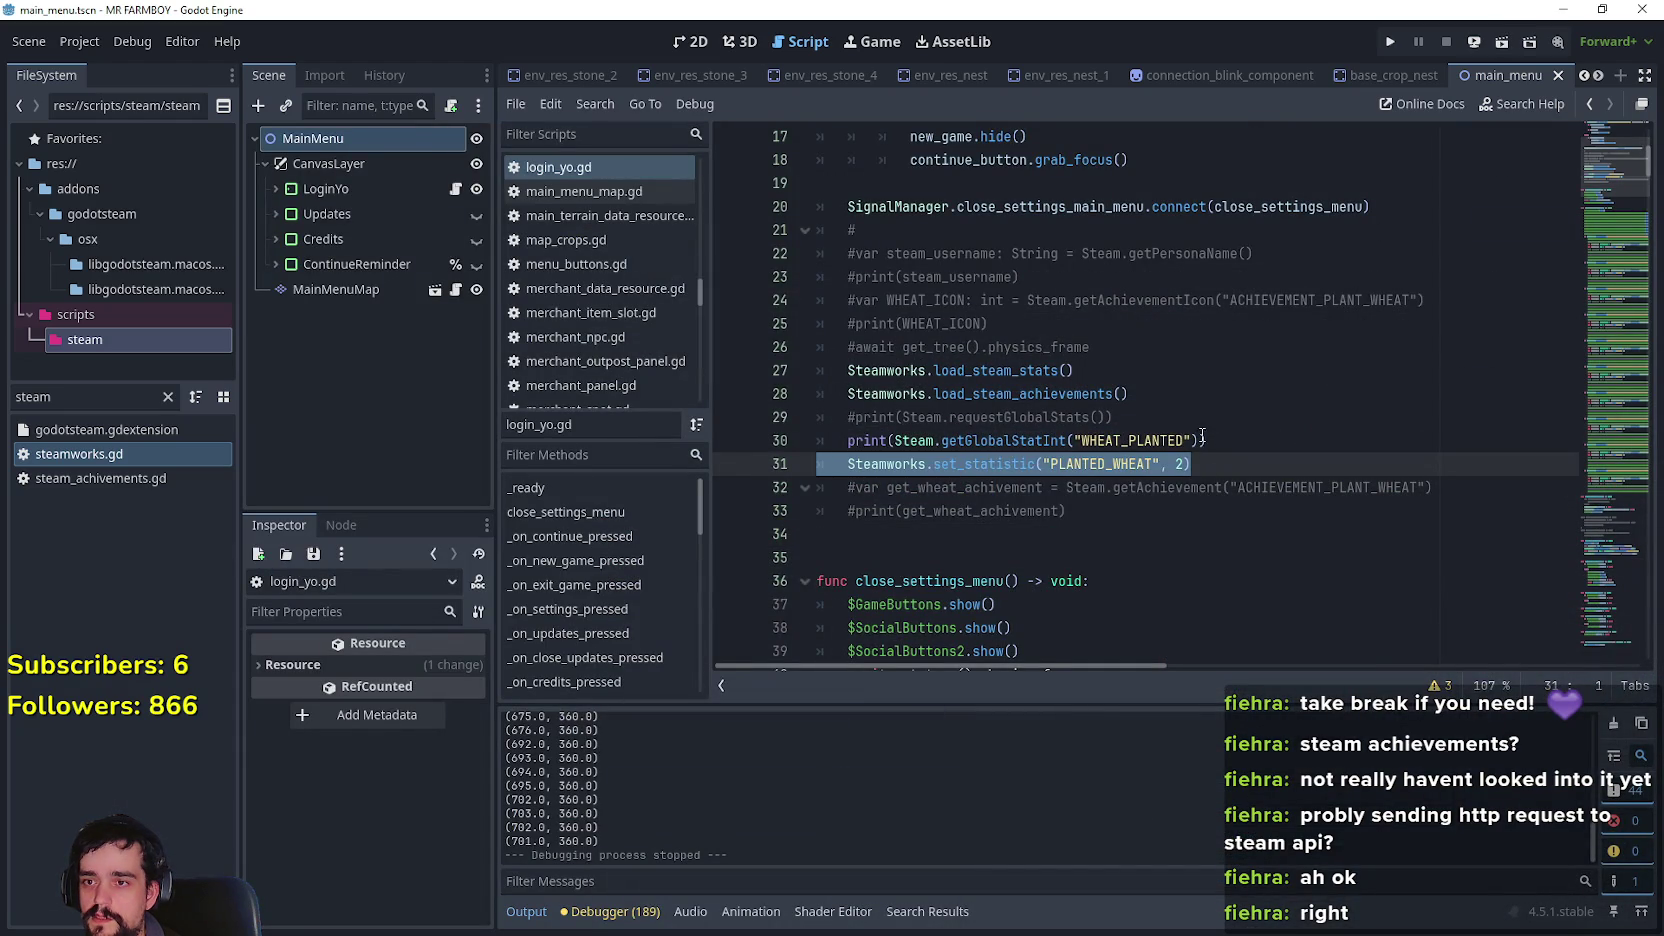
left_click(1294, 470)
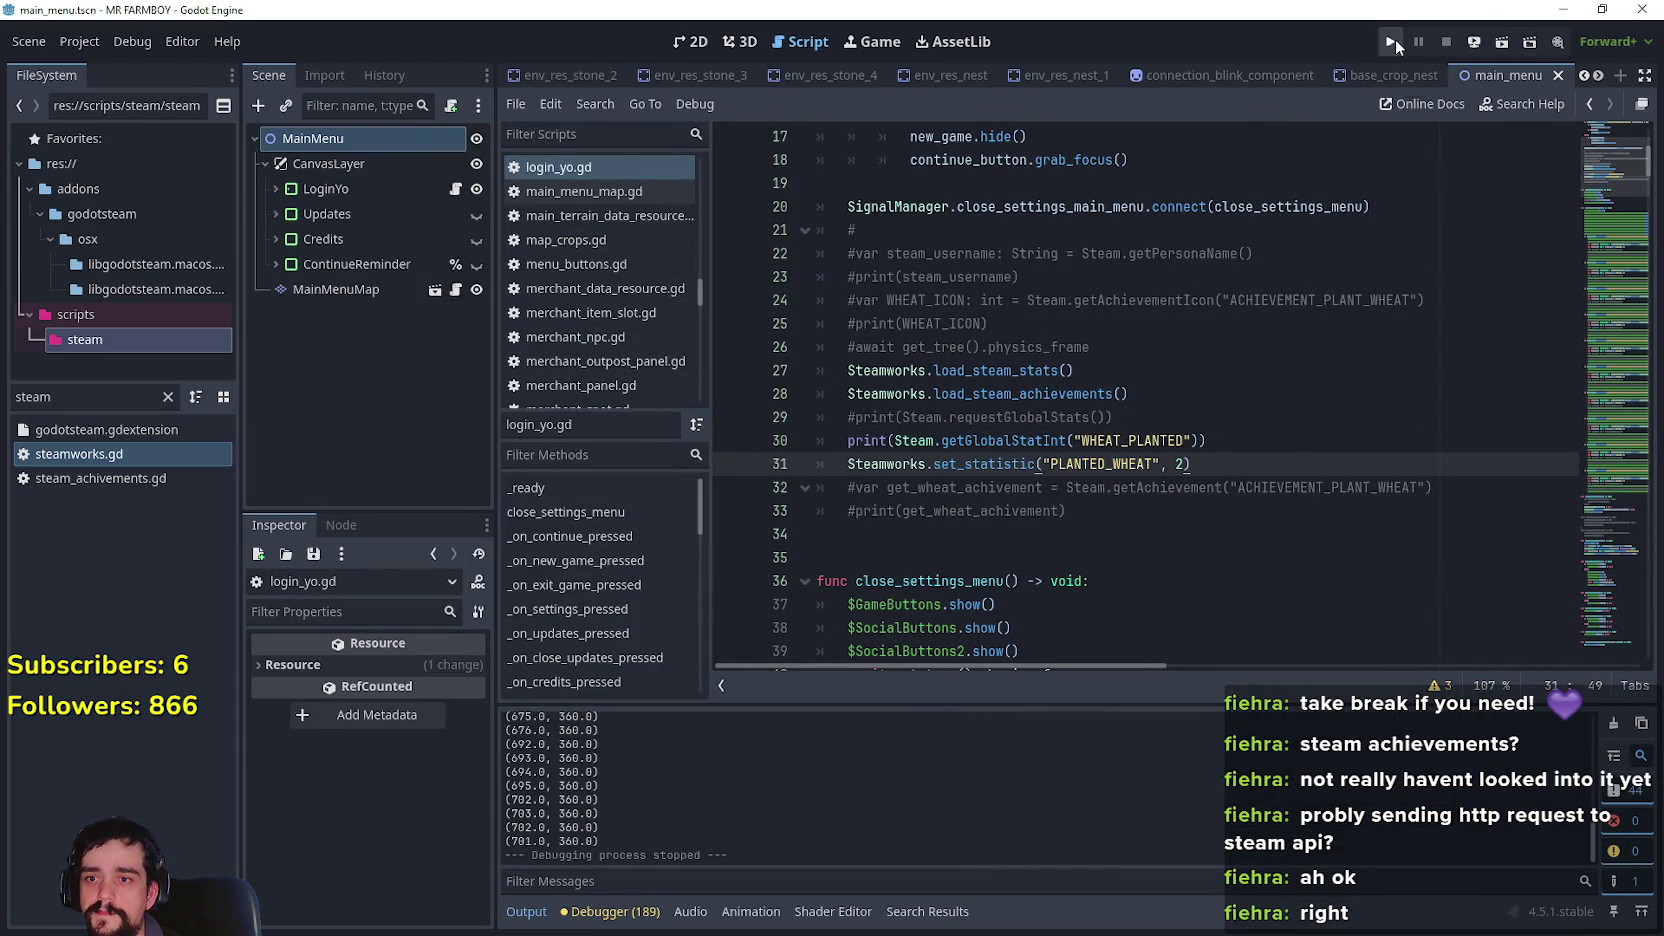
double_click(1110, 440)
key("ctrl+s")
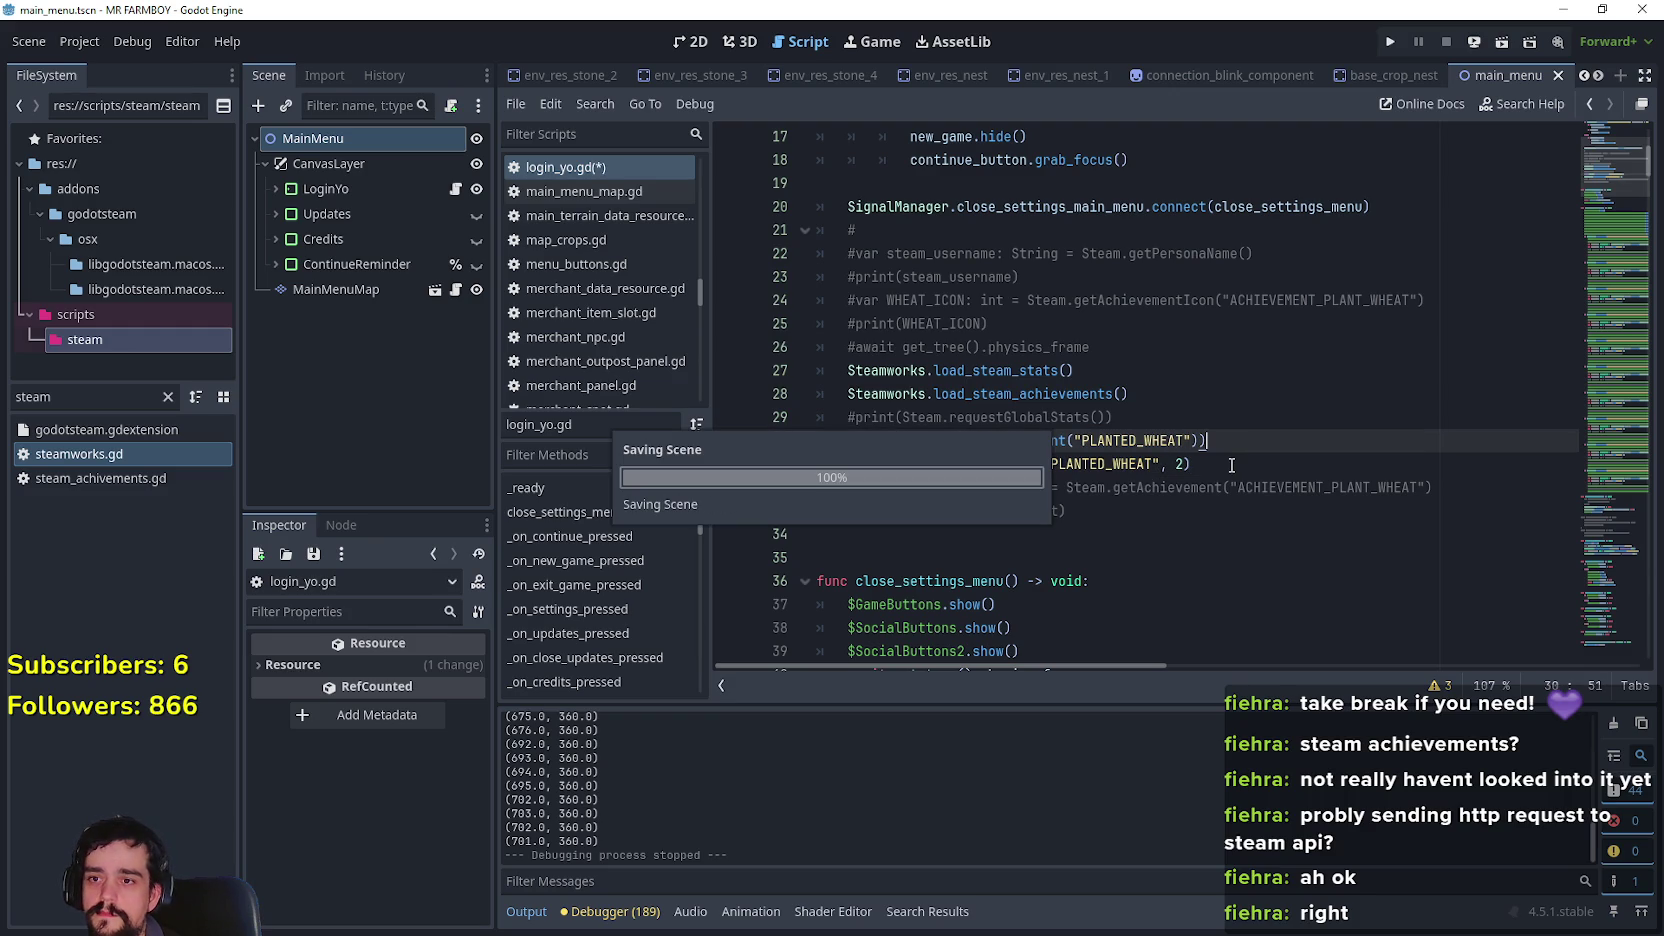
left_click(1390, 41)
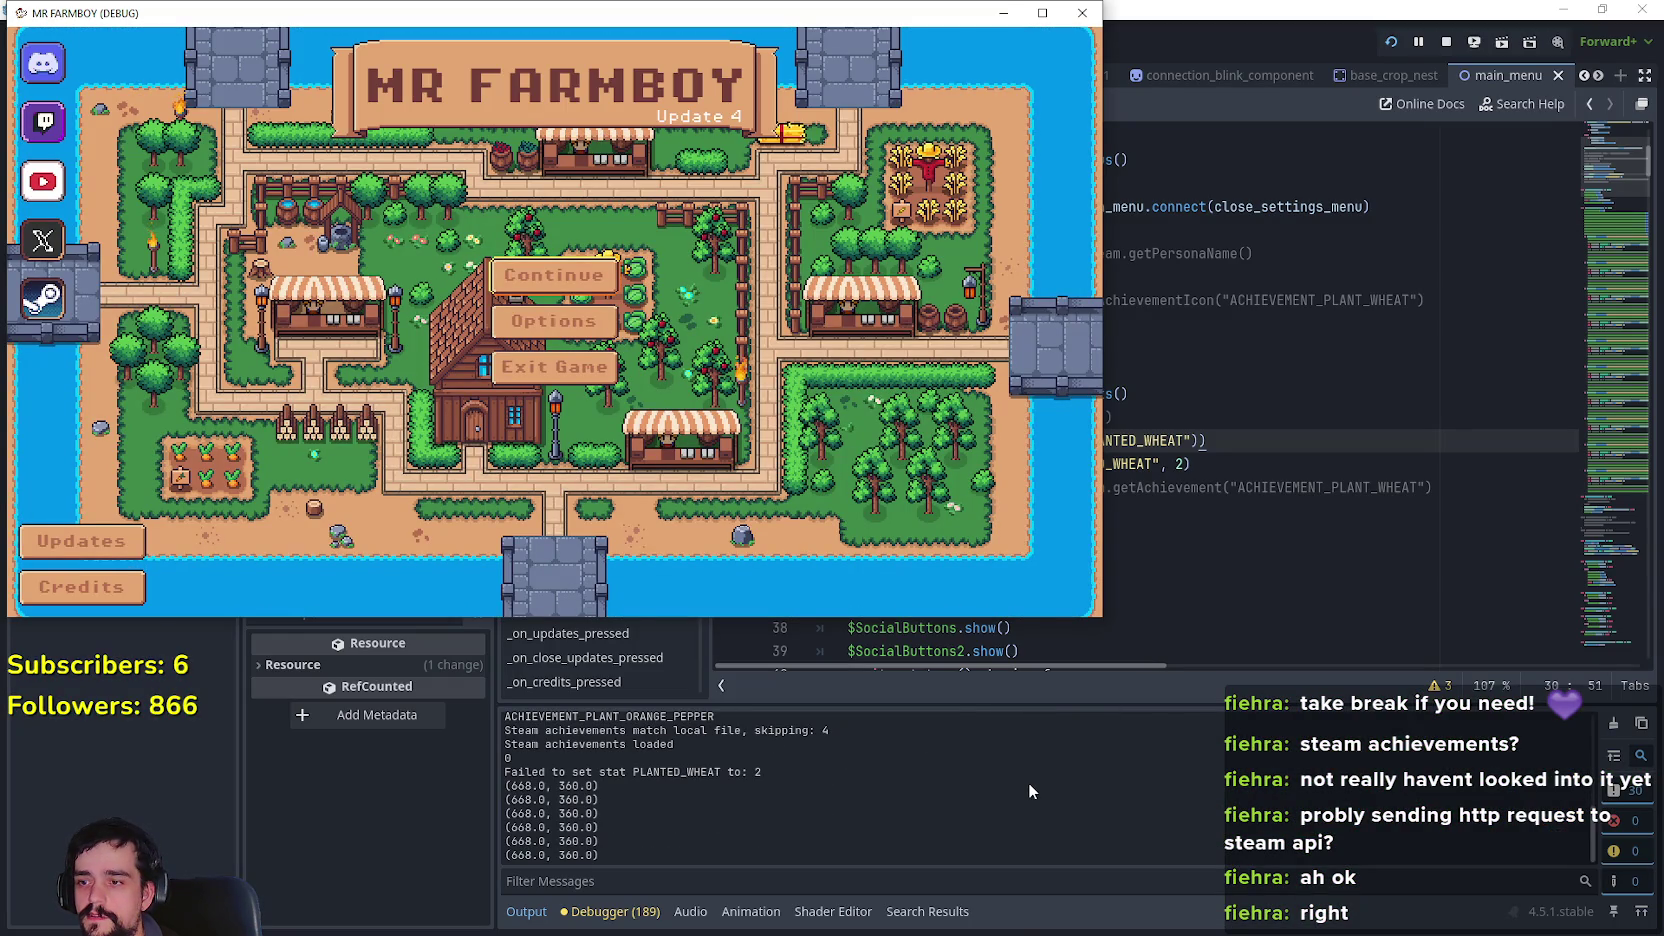
Change the PLANTED_WHEAT value to 1, save the script, and stop the game
left_click(1210, 465)
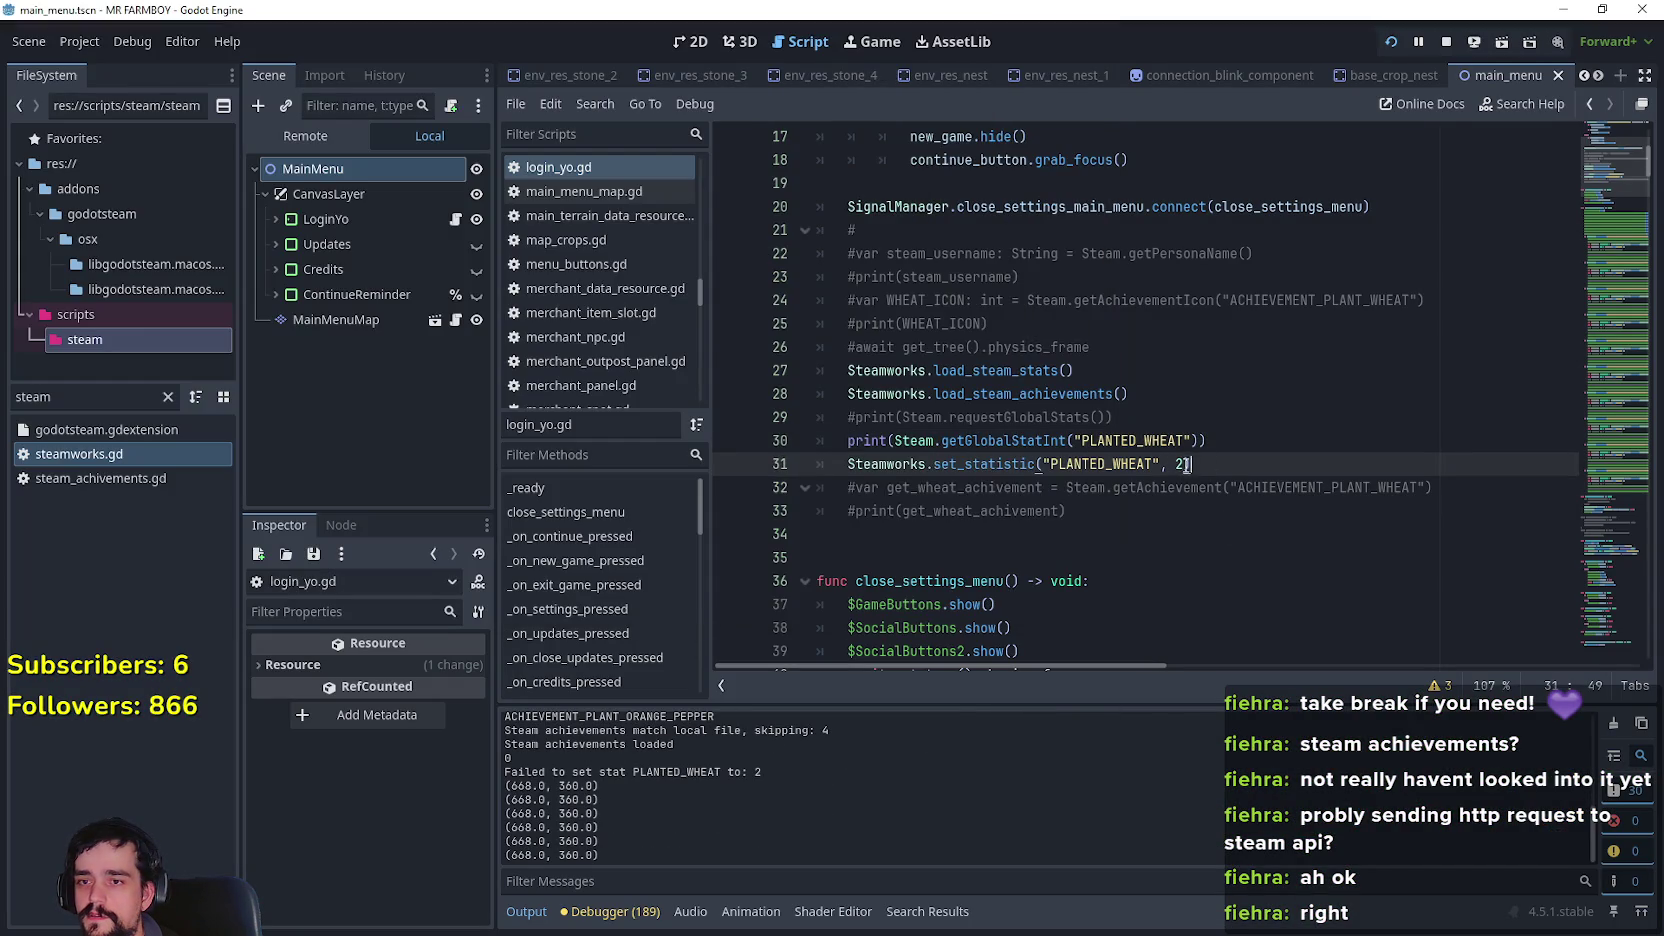
type("1")
key("ctrl+s")
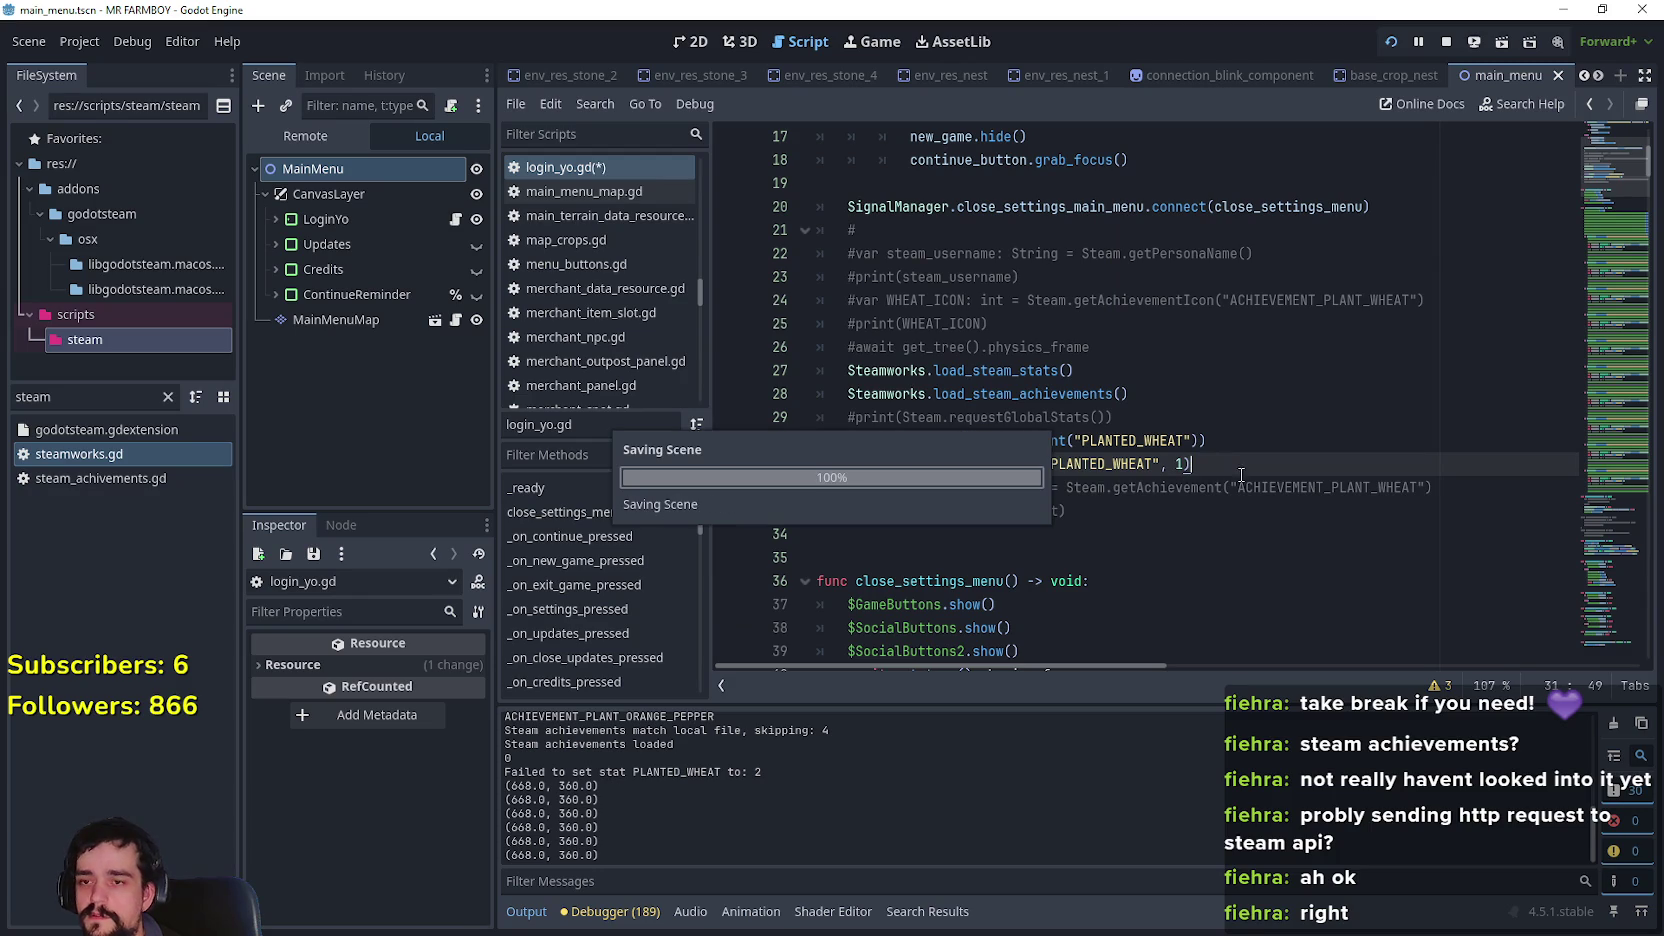
left_click(1444, 41)
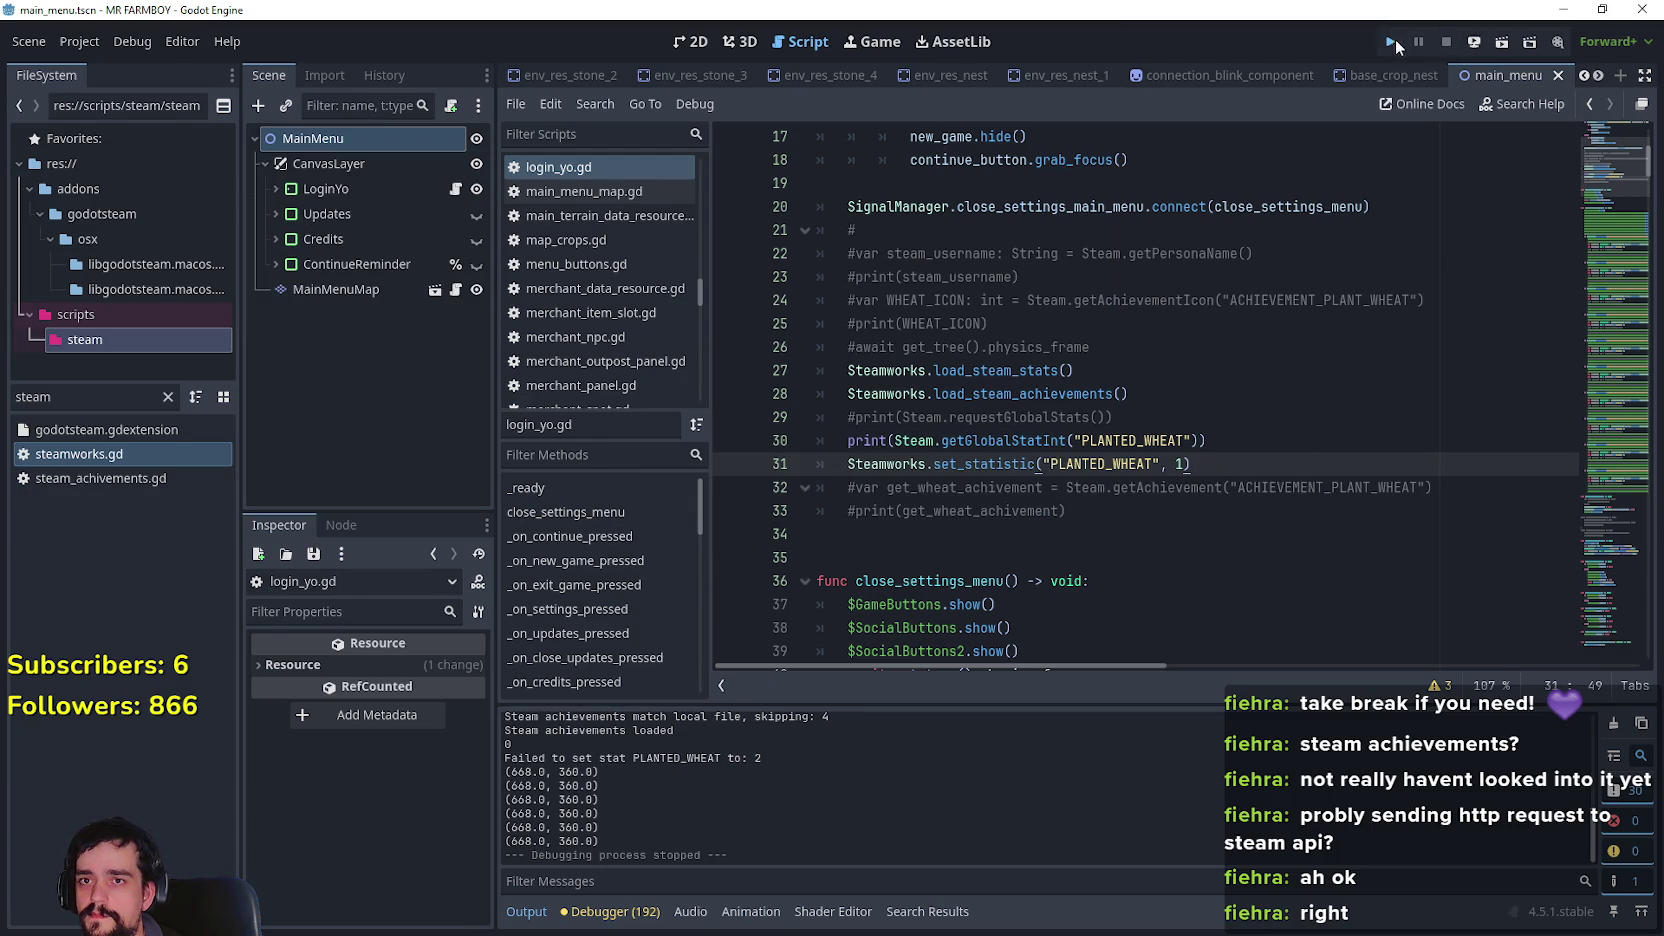
Run the project again and check the output reporting failure to set PLANTED_WHEAT to 1
left_click(1392, 42)
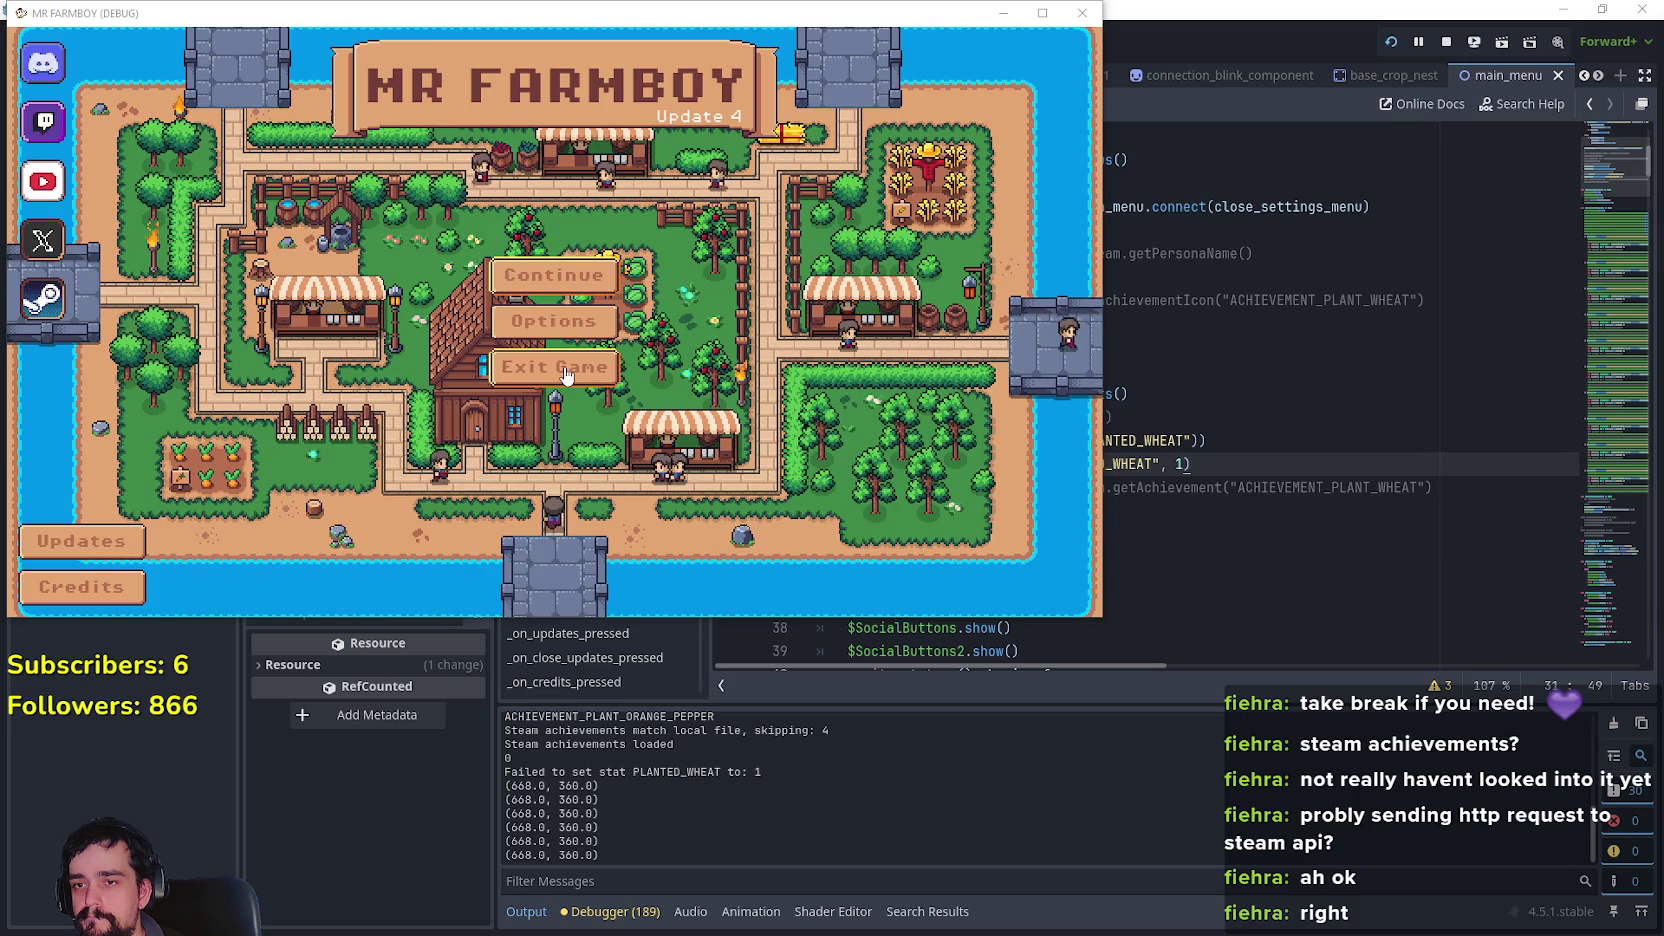
left_click(1192, 441)
Jump to set_statistic's definition in steamworks.gd and review its failure print lines
right_click(955, 457)
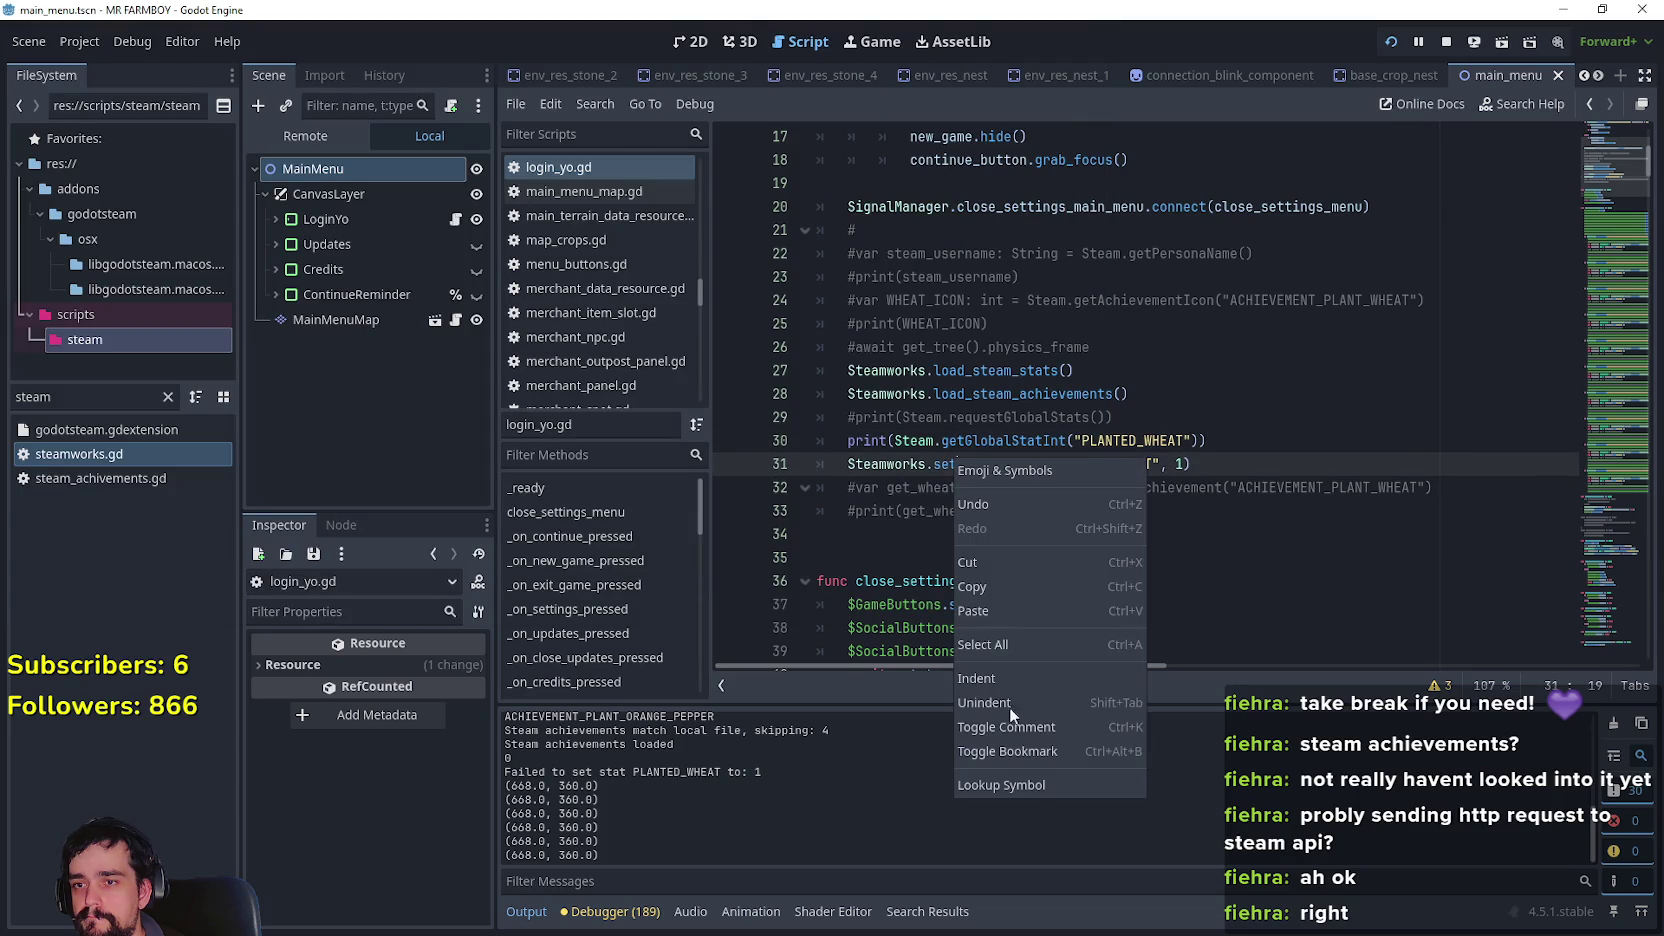
left_click(1030, 788)
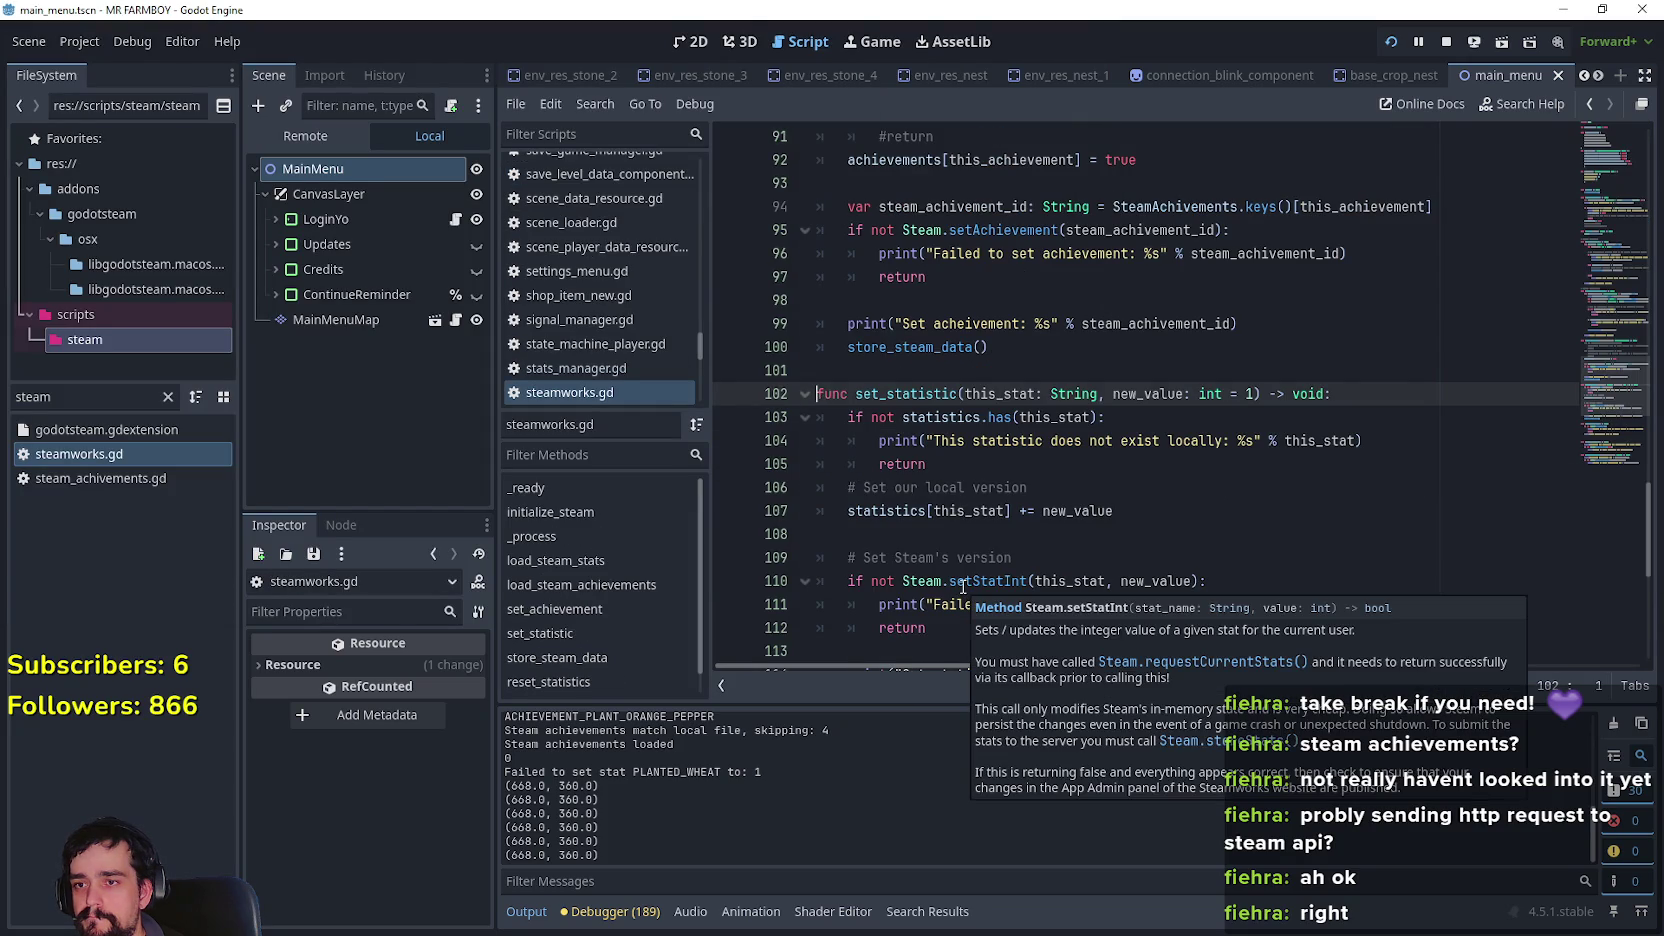
scroll(977, 539, "down", 1)
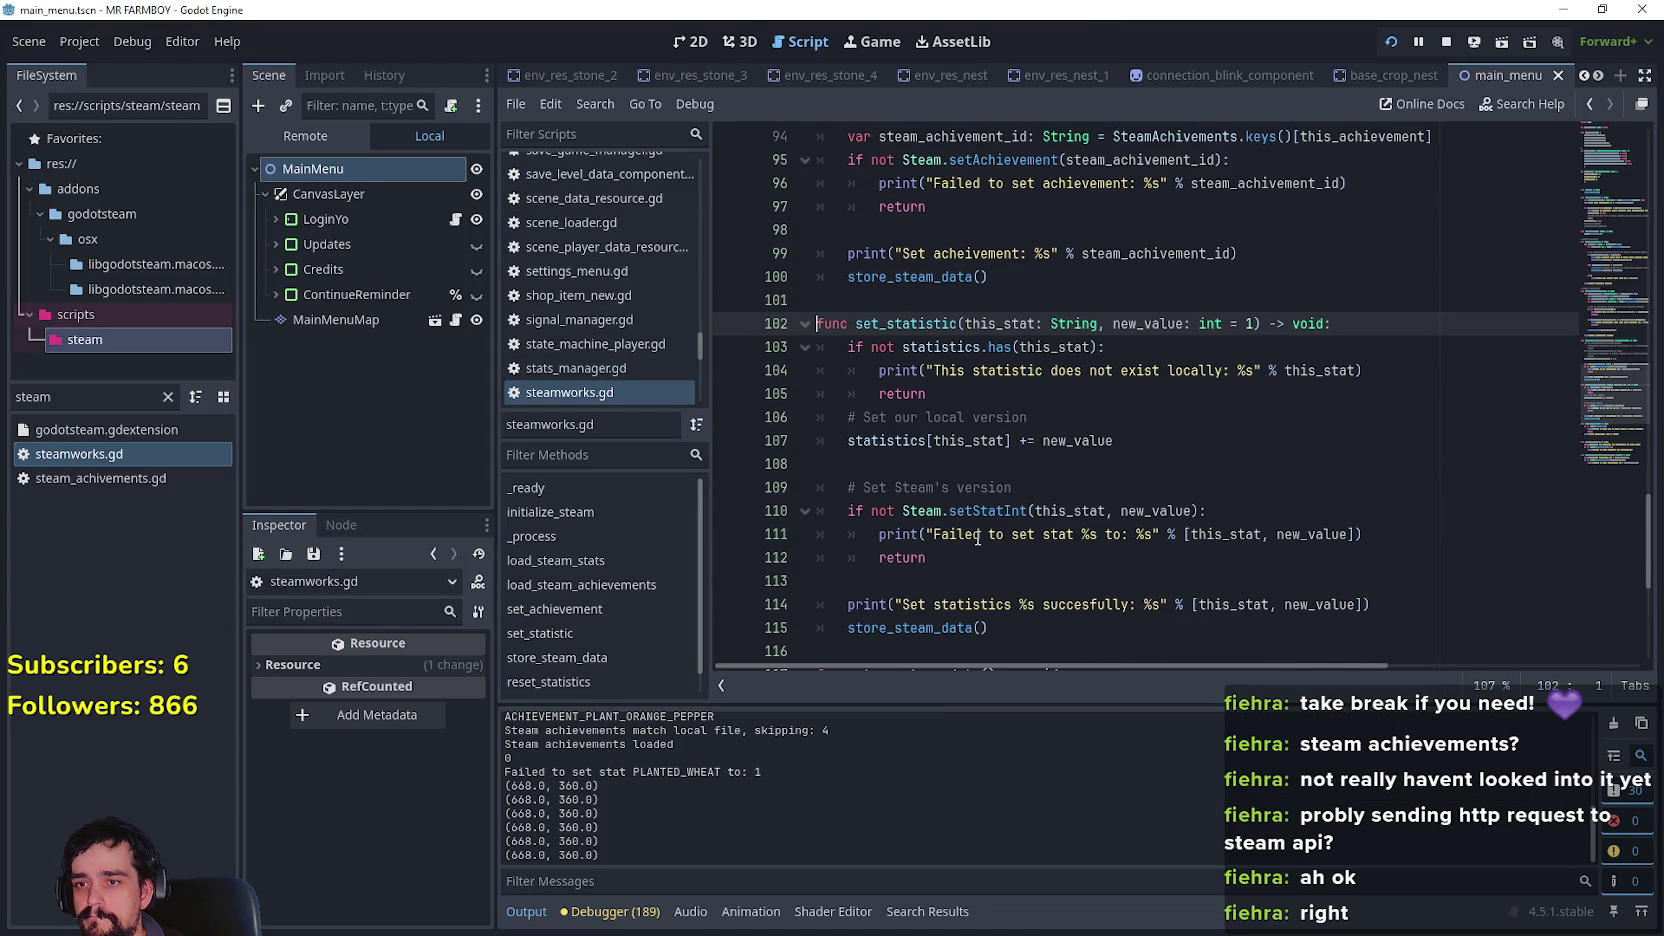
scroll(977, 539, "down", 1)
mouse_move(1400, 464)
left_mouse_down()
mouse_move(878, 464)
mouse_move(809, 448)
left_mouse_up()
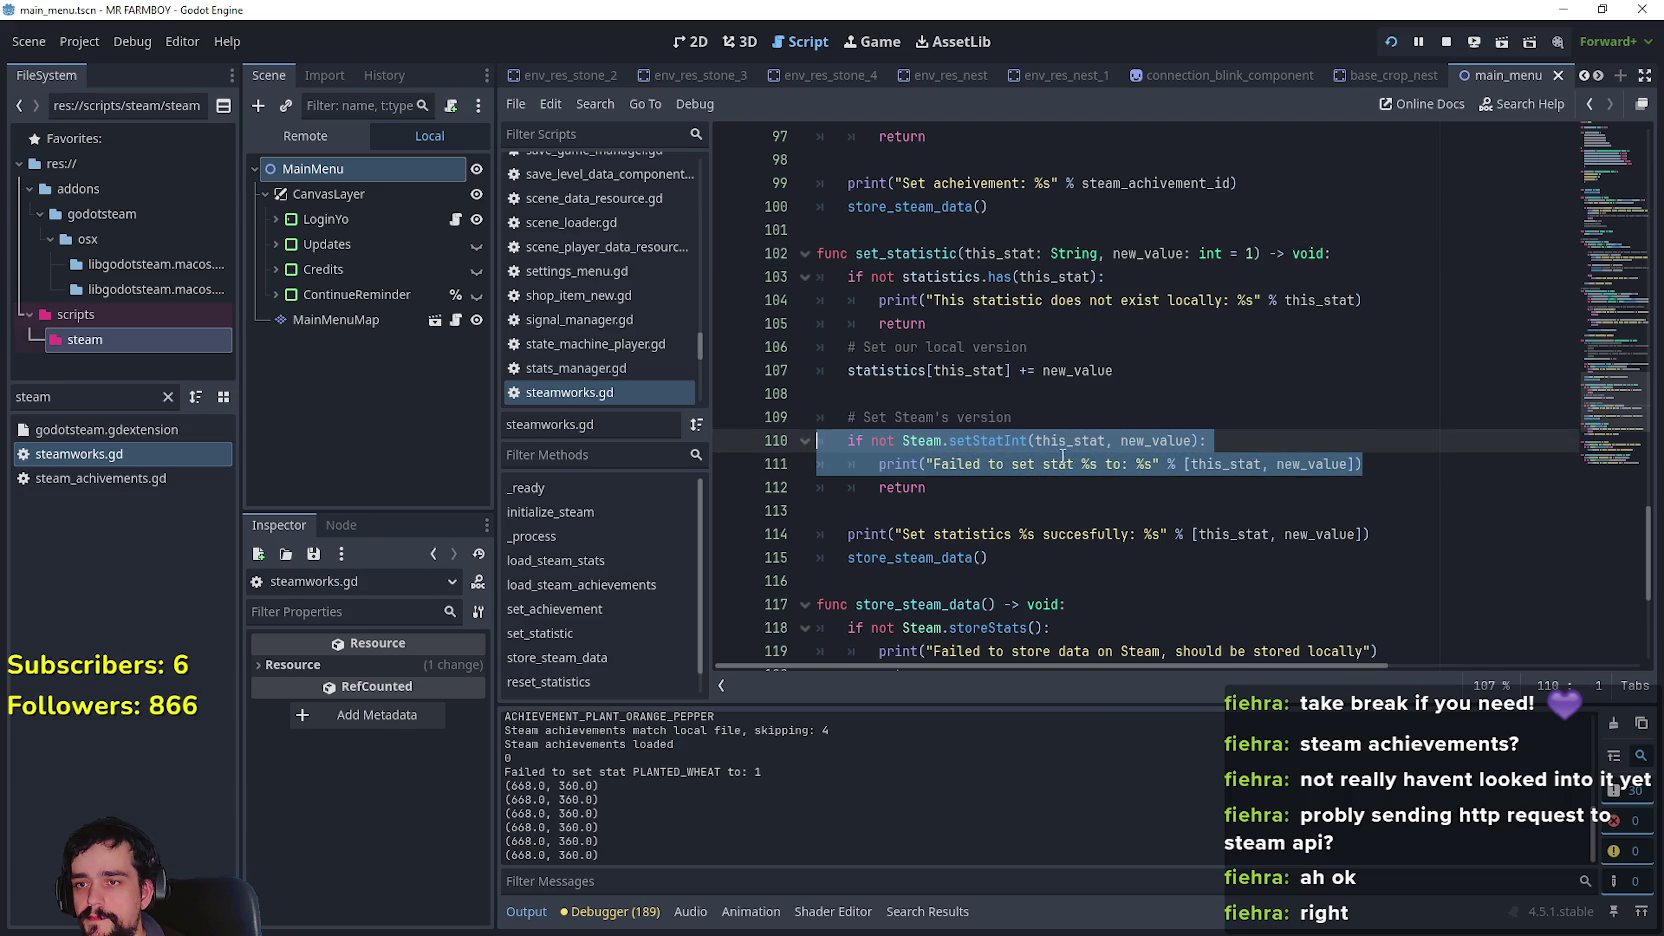
left_click(1060, 458)
Open the Steam class documentation from the setStatInt tooltip, then return to login_yo.gd
mouse_move(989, 452)
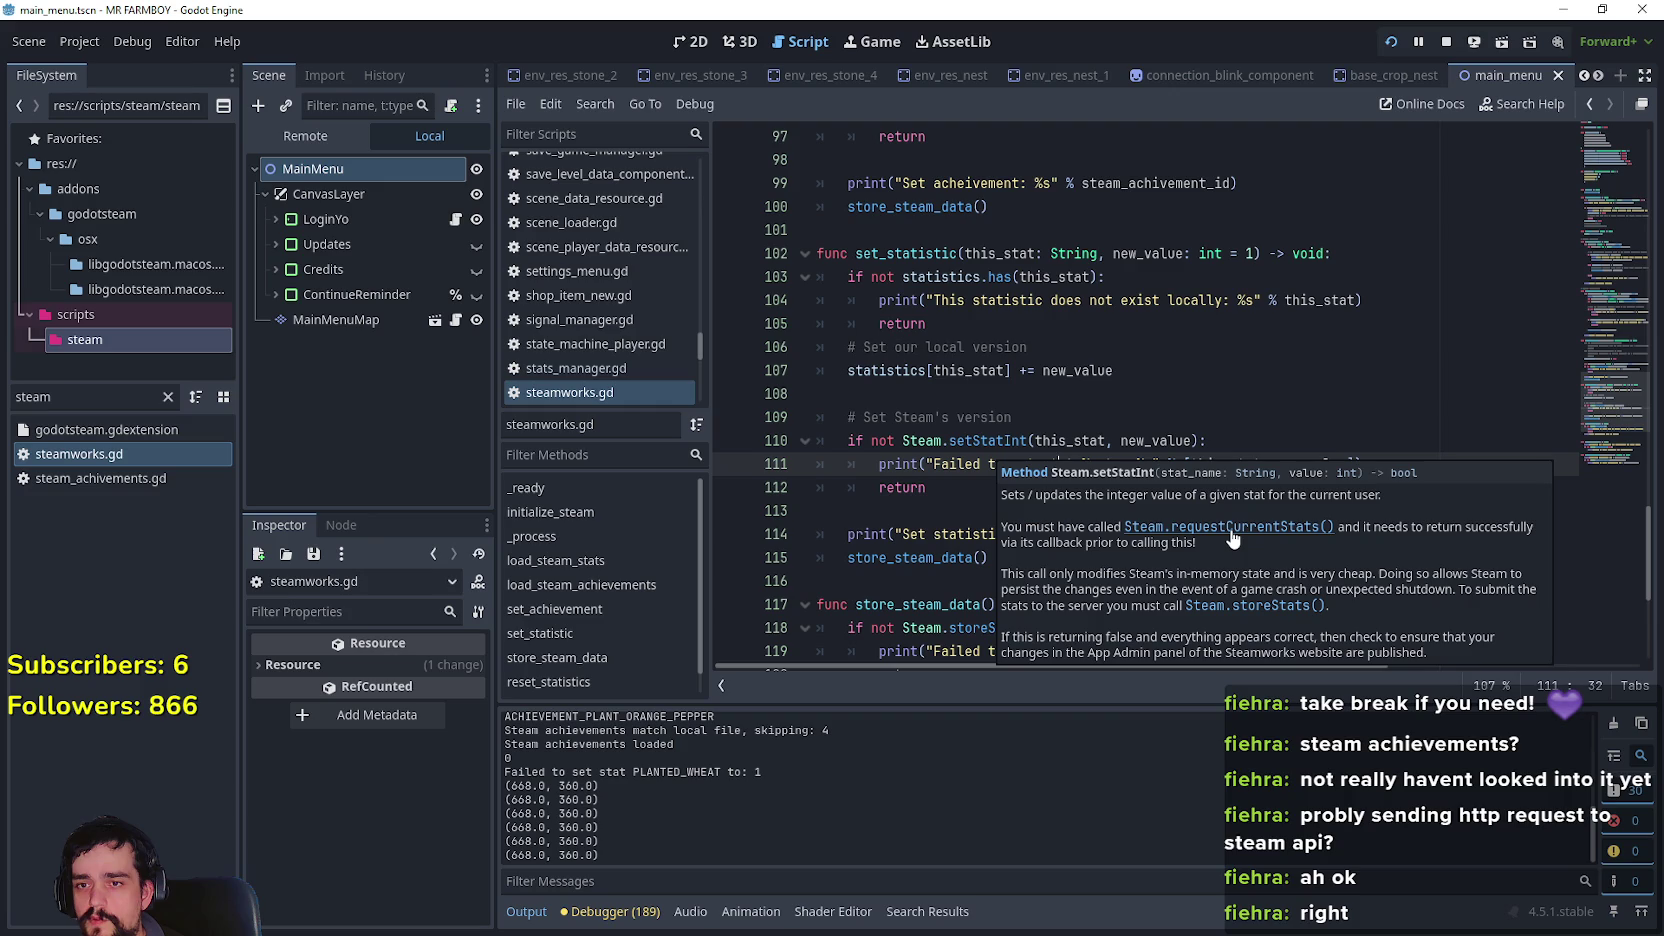
left_click(1205, 576)
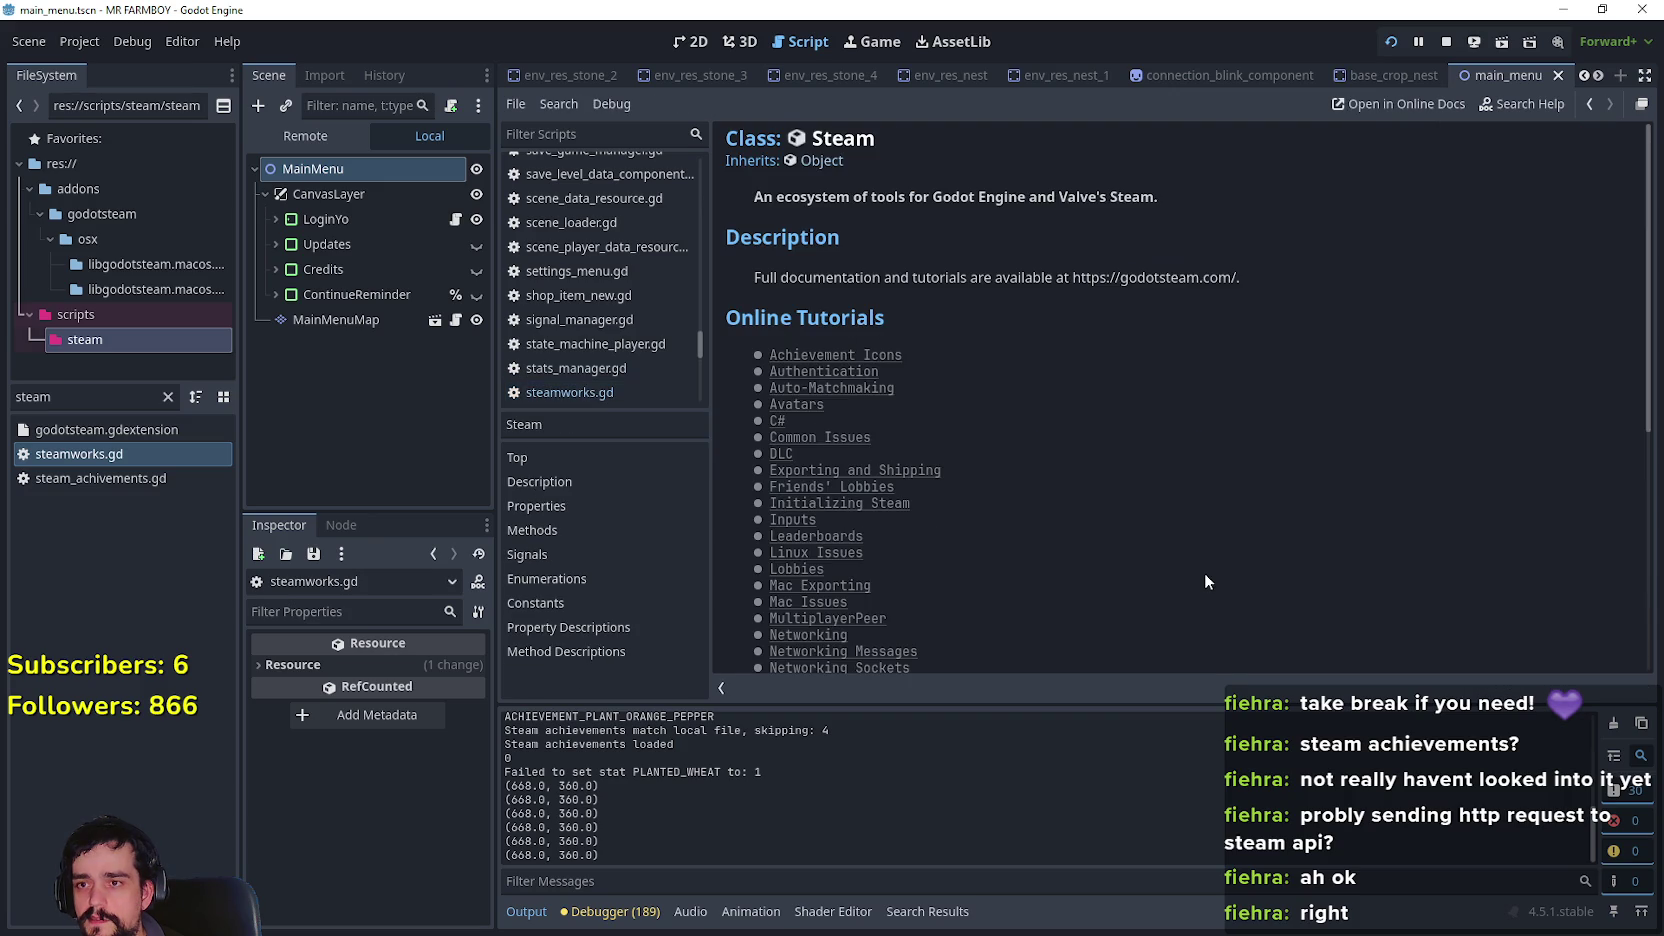
left_click(1587, 104)
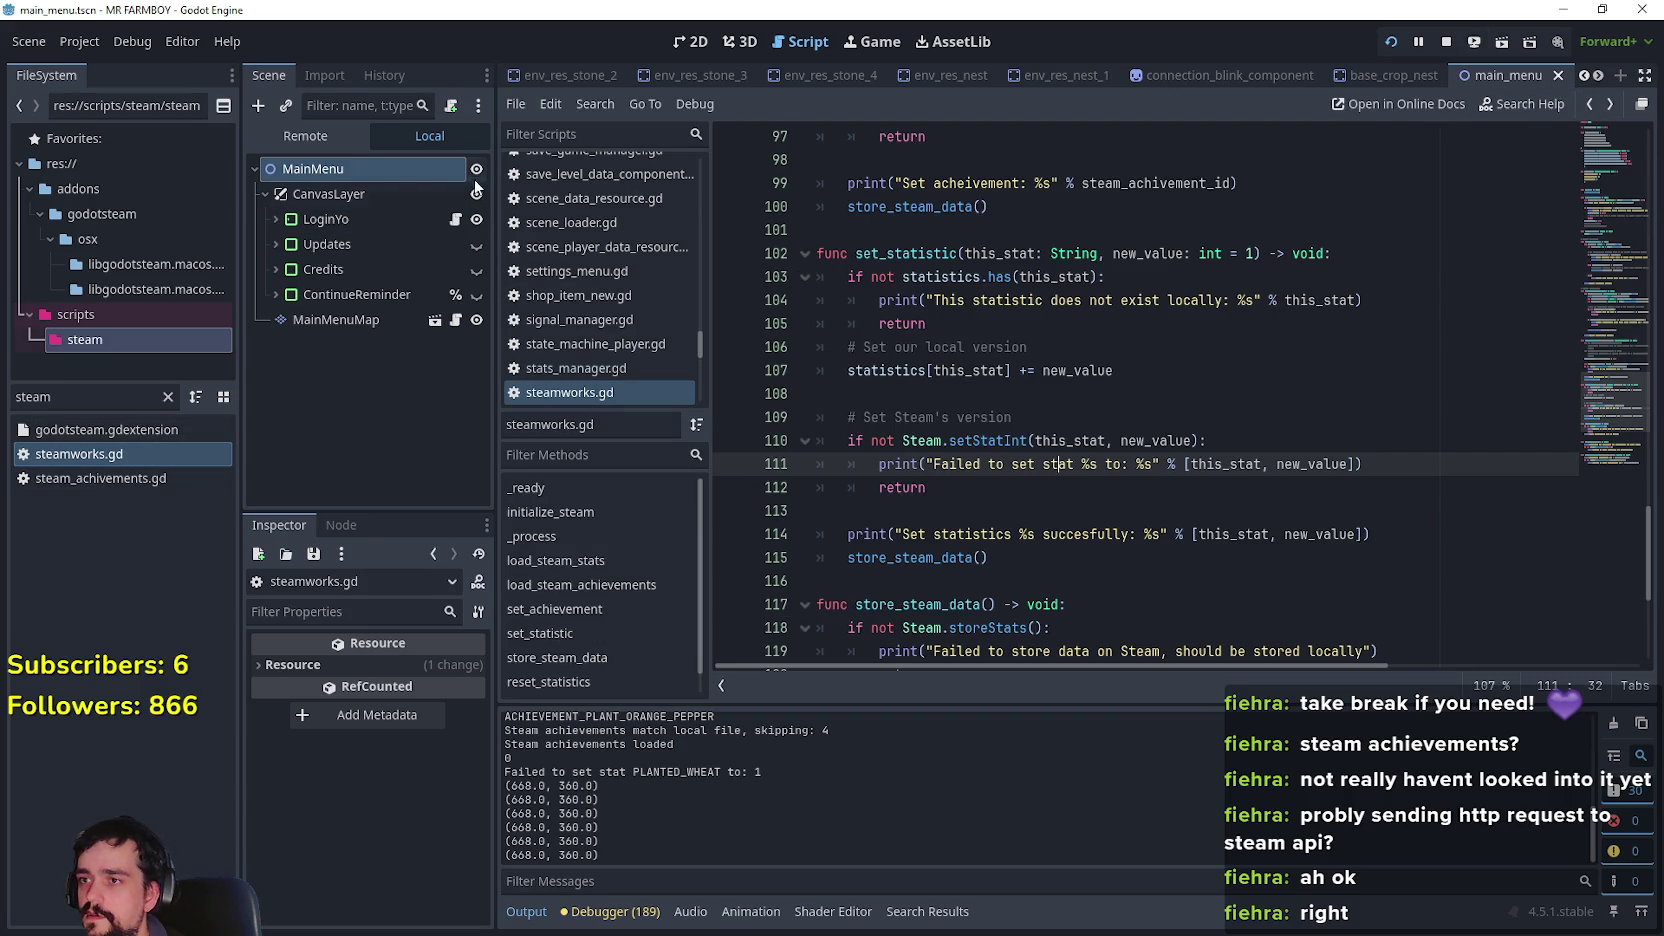
left_click(455, 219)
Add an unfinished 'Steam.request' line after line 30 in login_yo.gd
left_click(1307, 447)
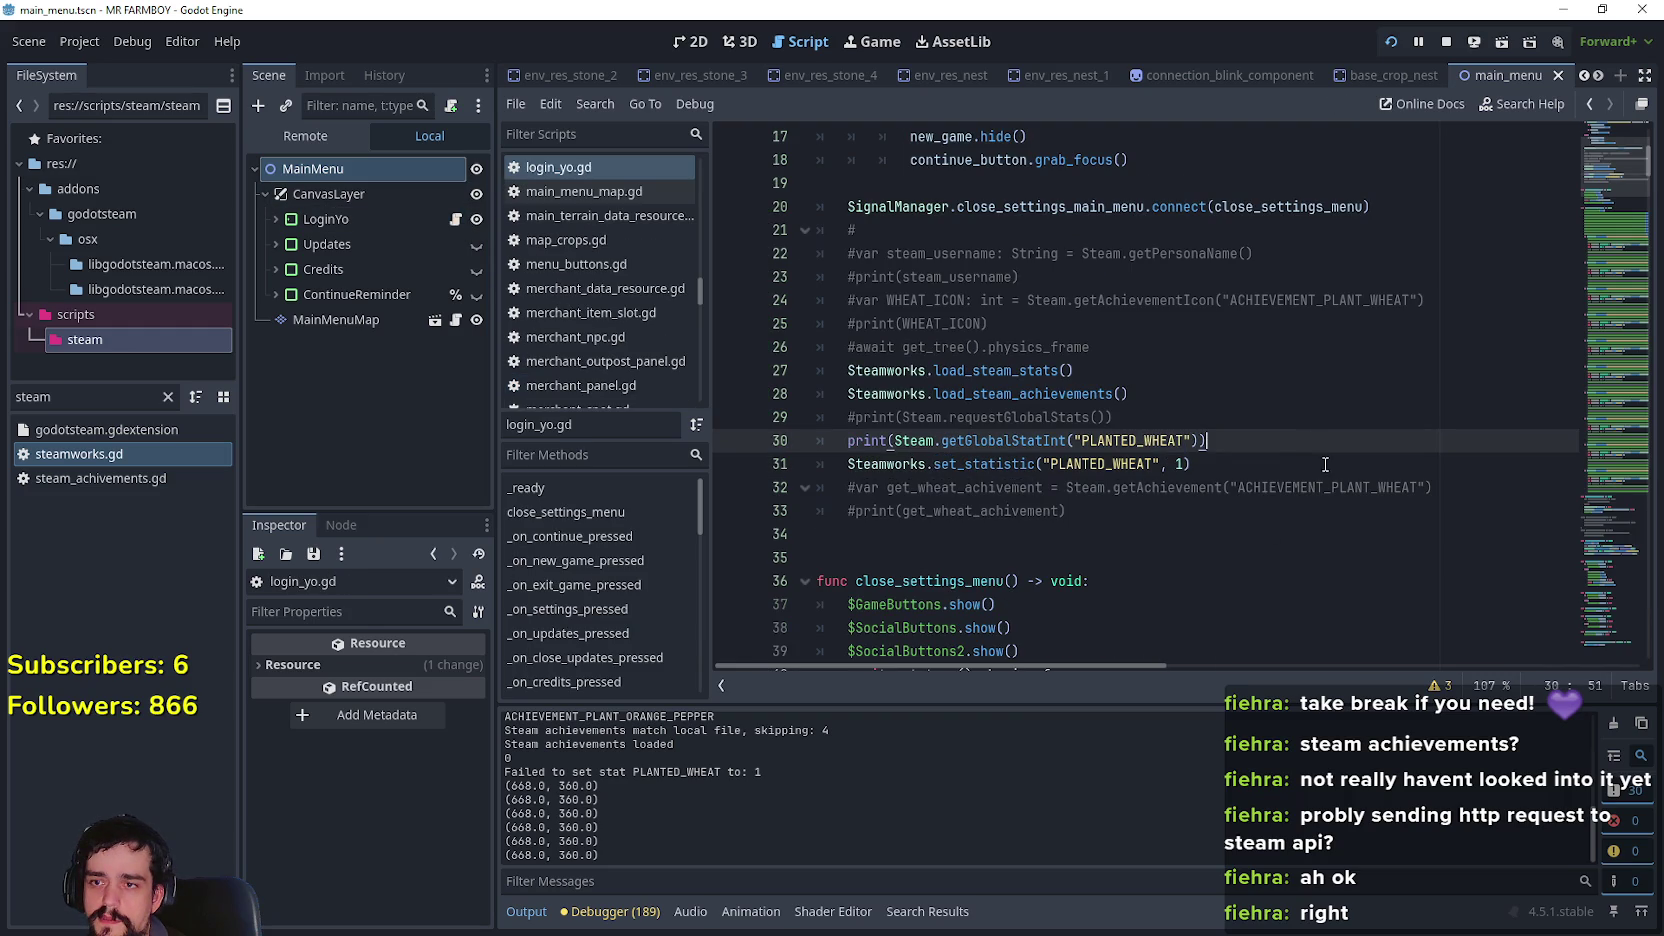
key("Return")
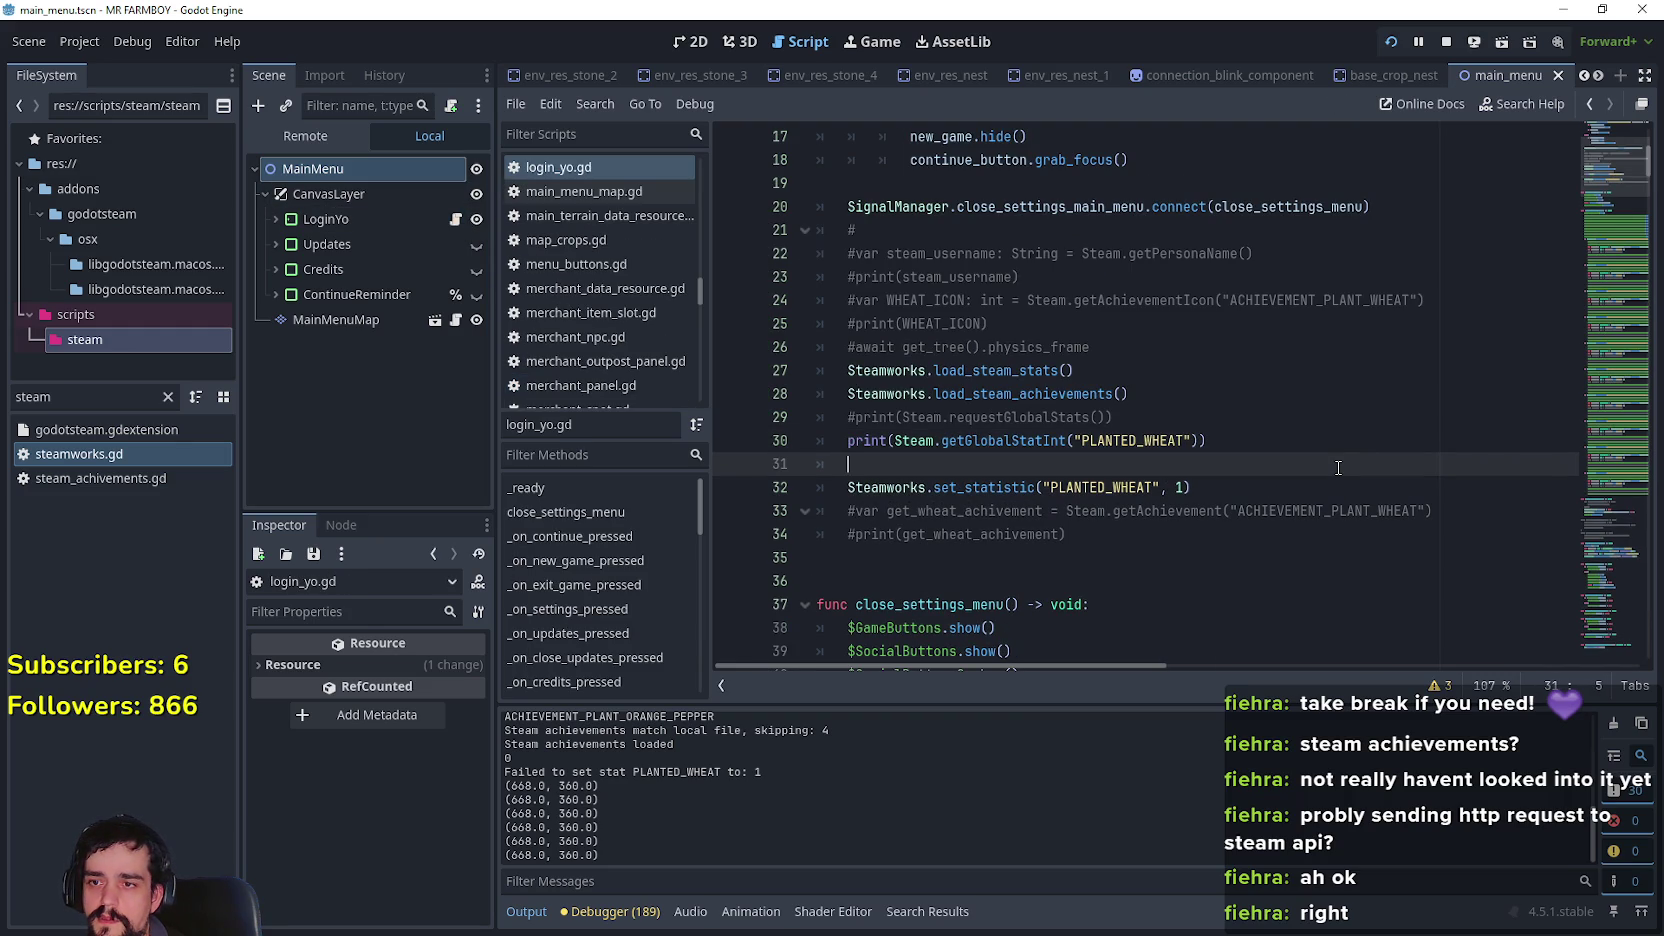
type("Steam")
key("Escape")
type(".request")
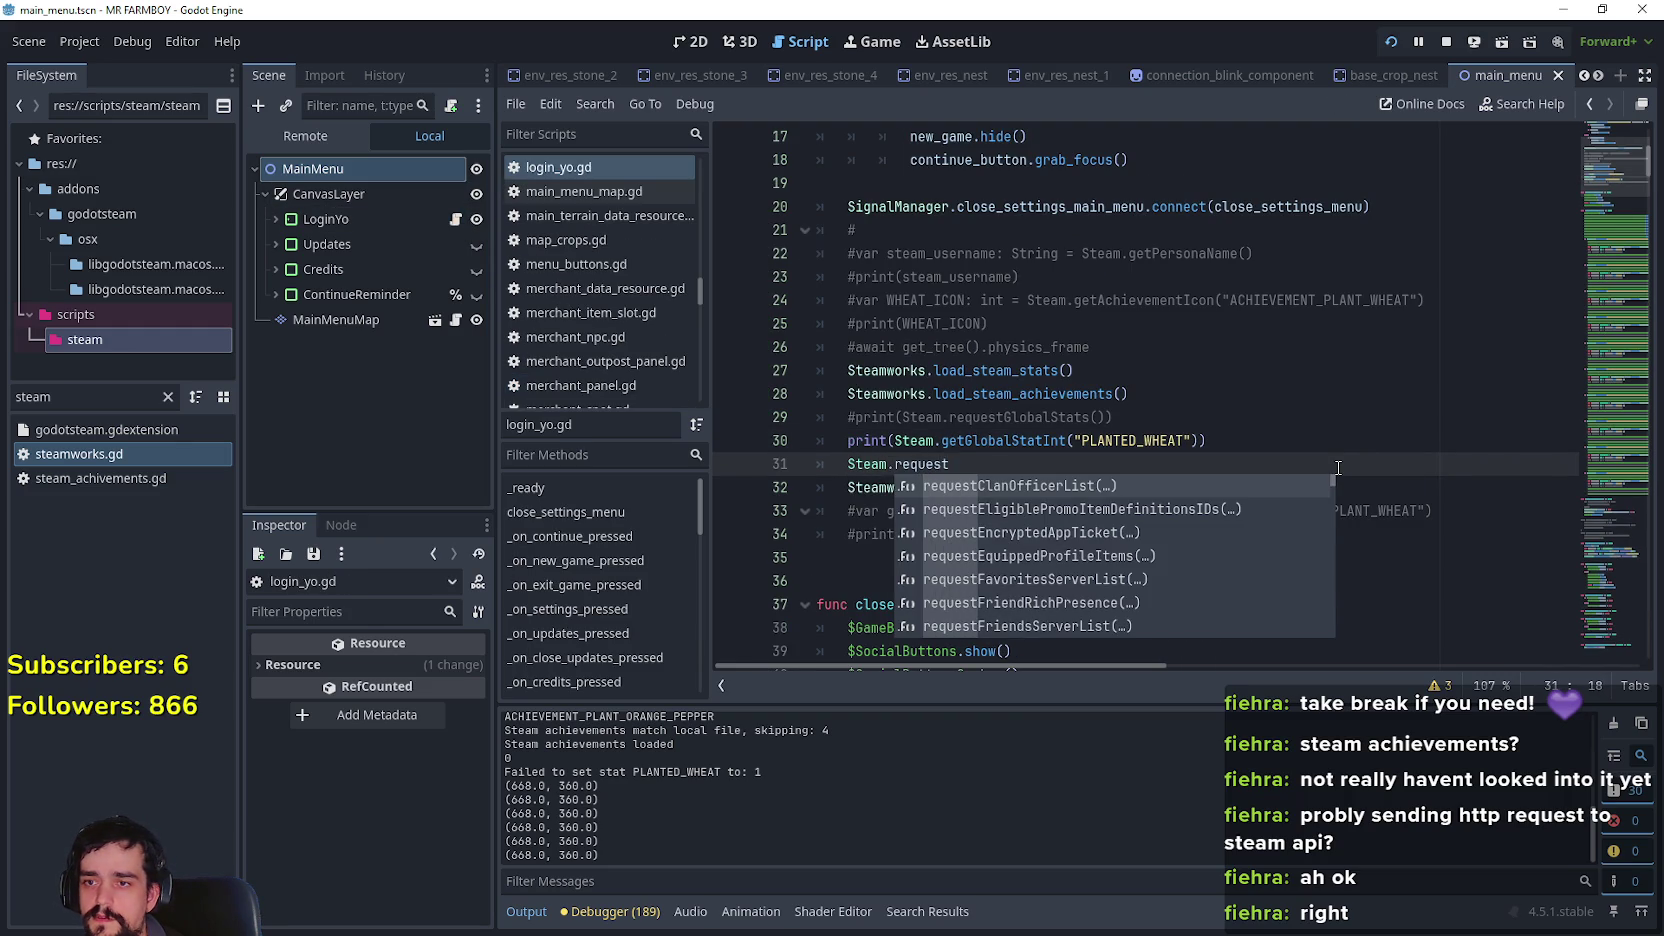
type("Curr")
key("BackSpace")
key("BackSpace")
key("BackSpace")
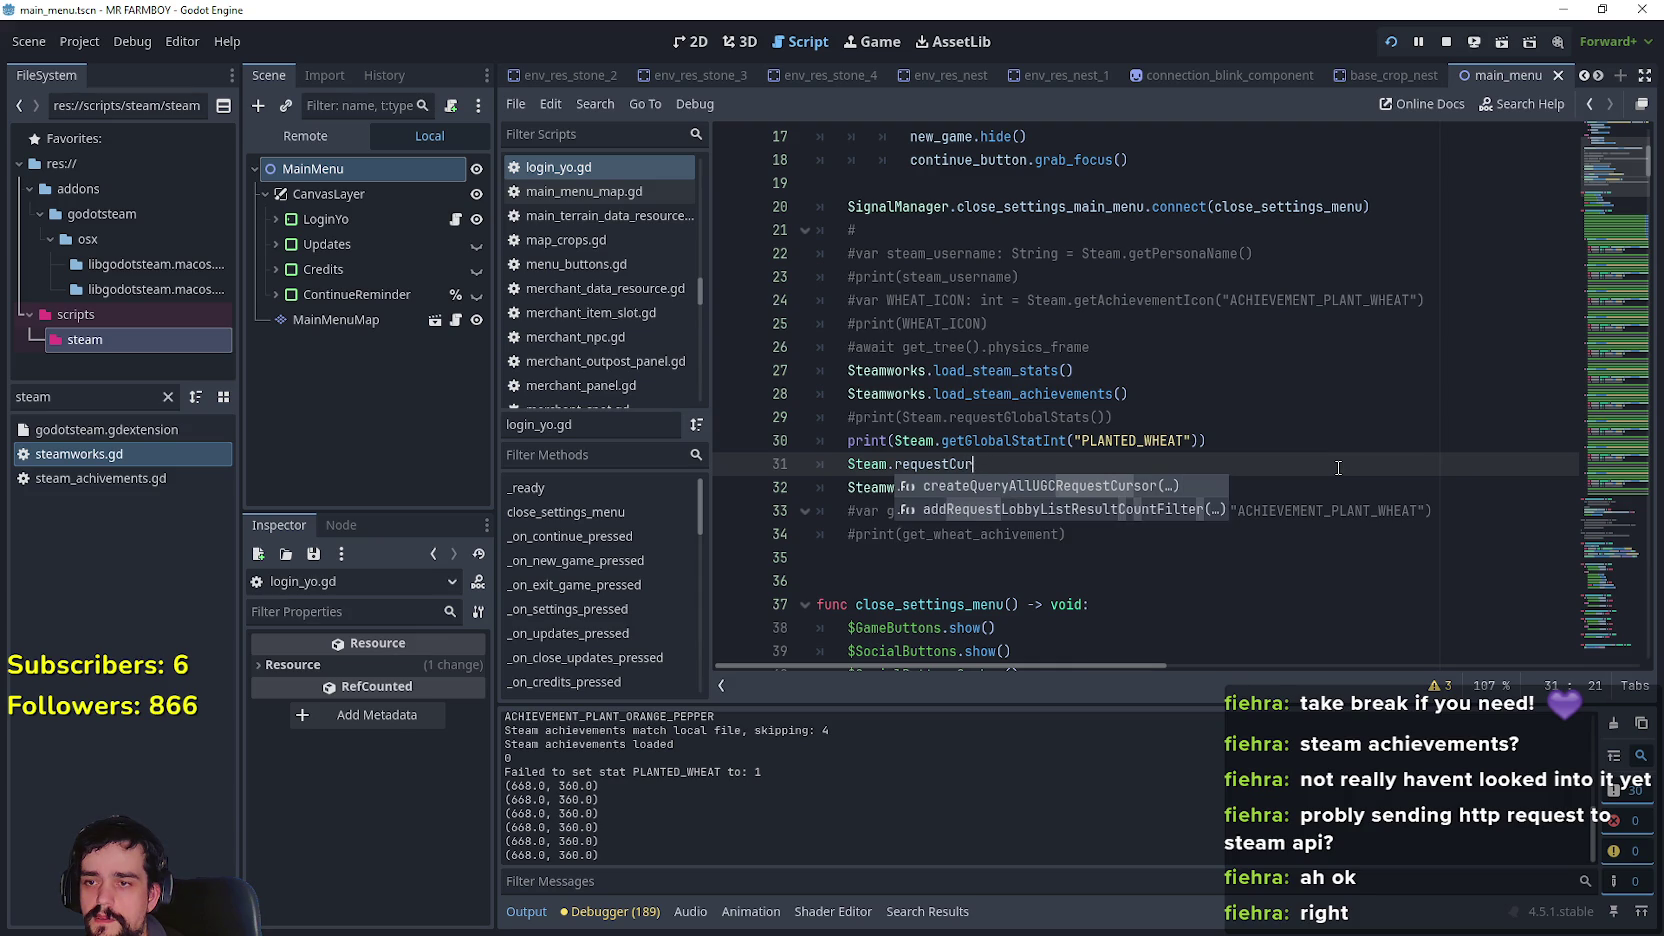
type("re")
key("BackSpace")
key("BackSpace")
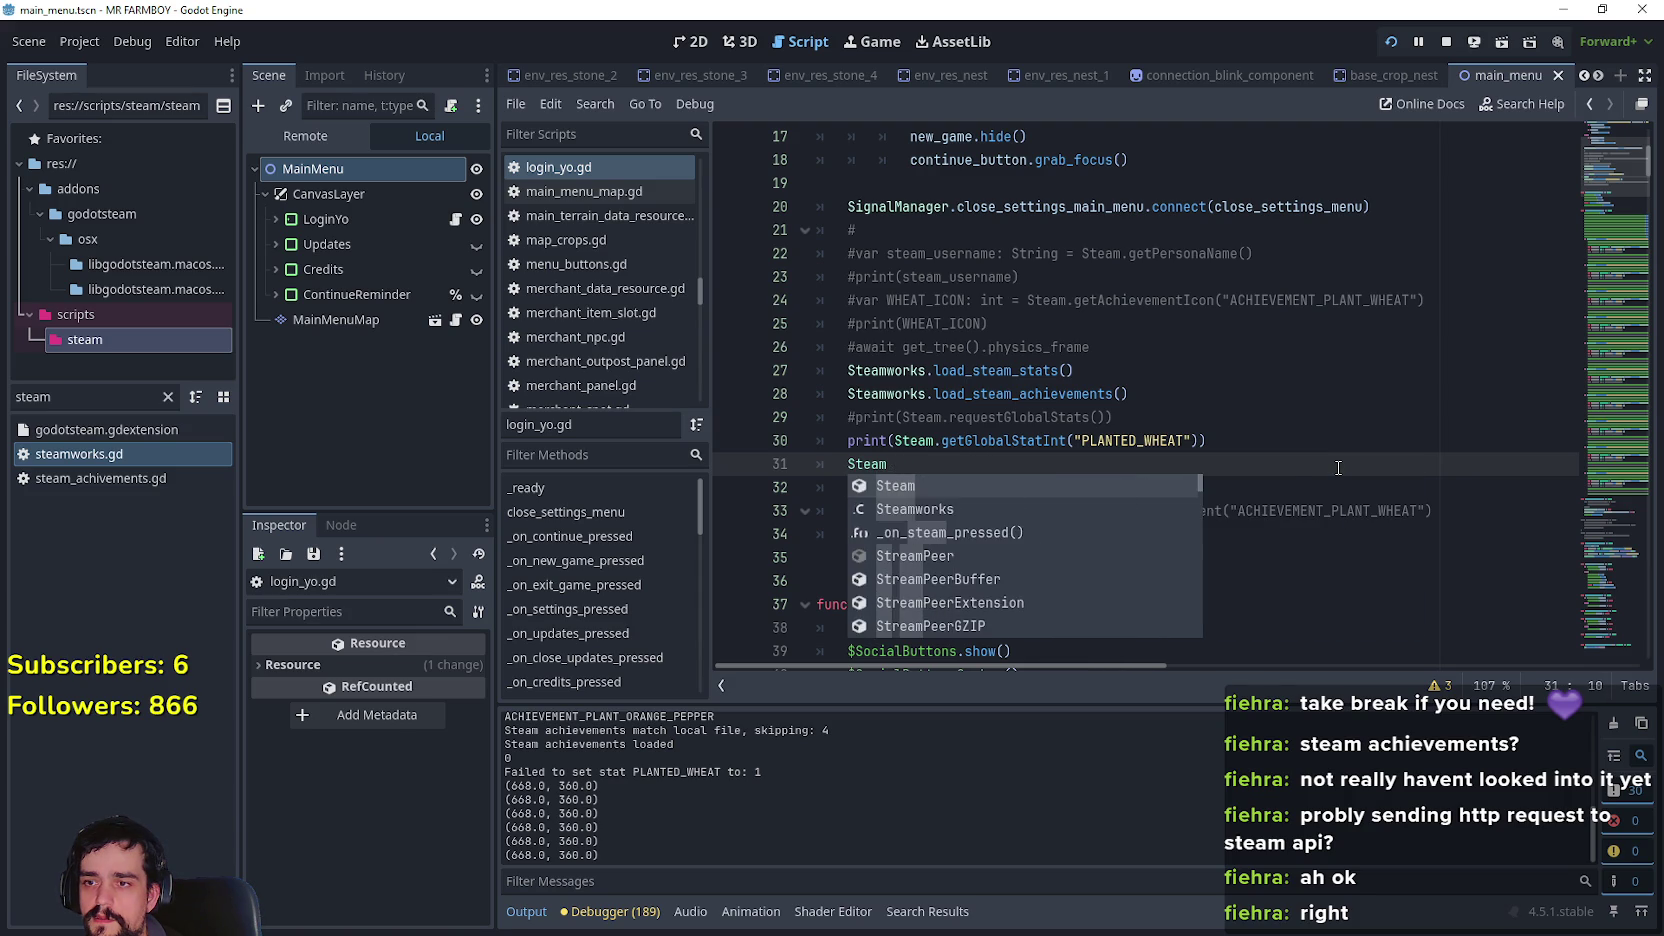
type(".req")
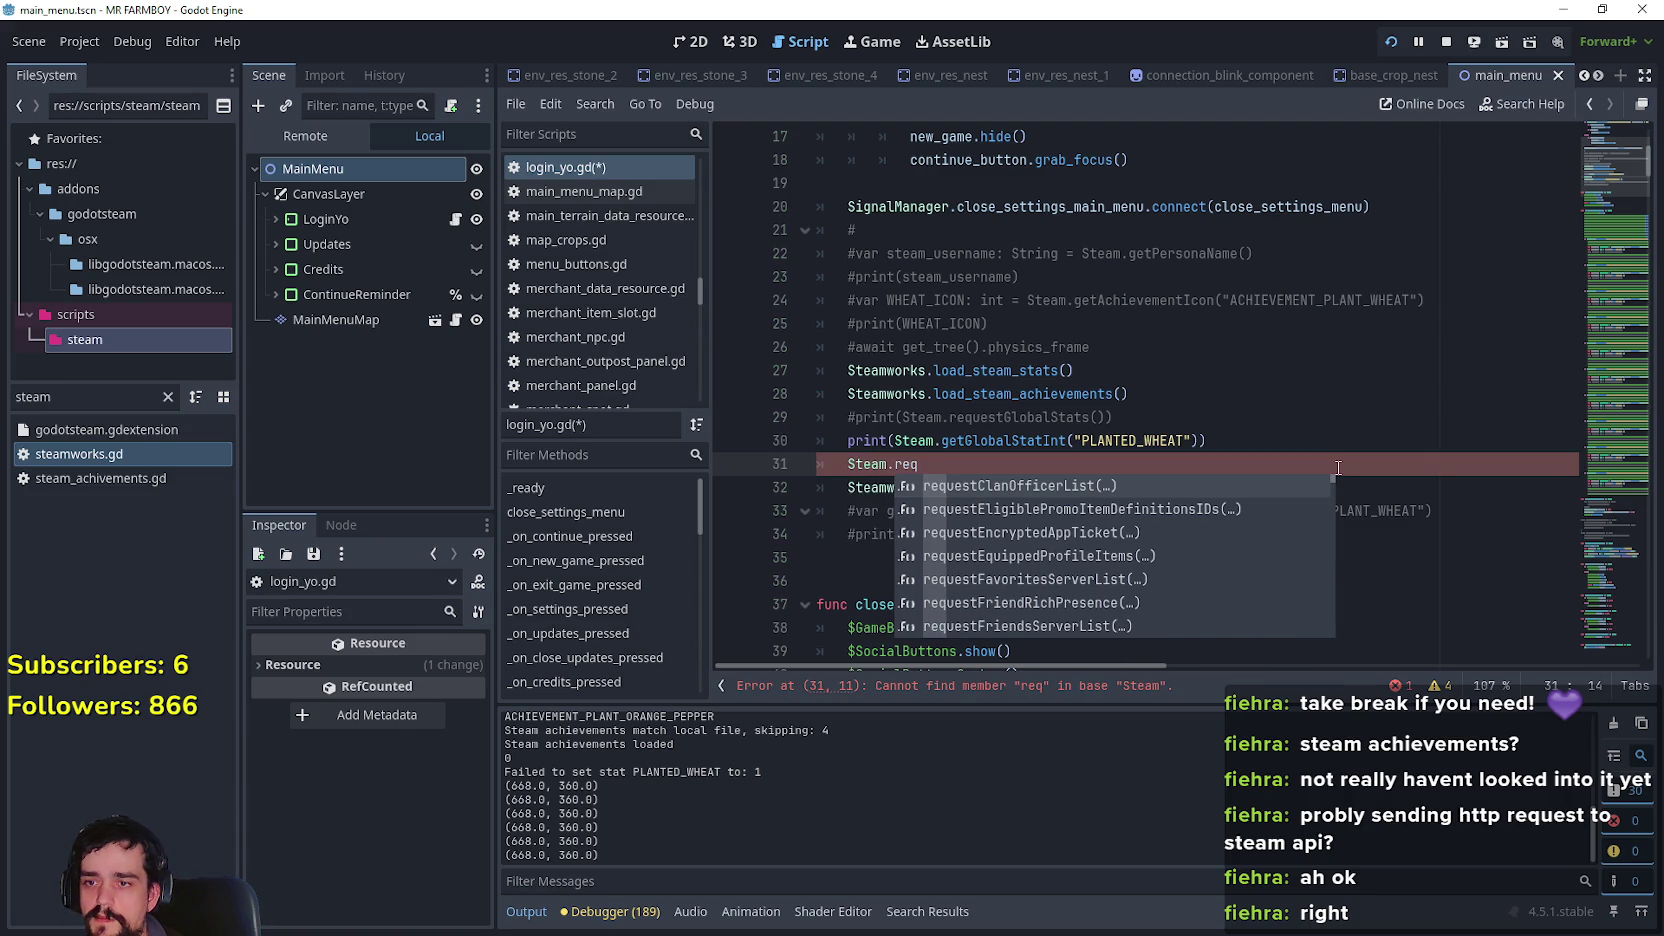
type("uestC")
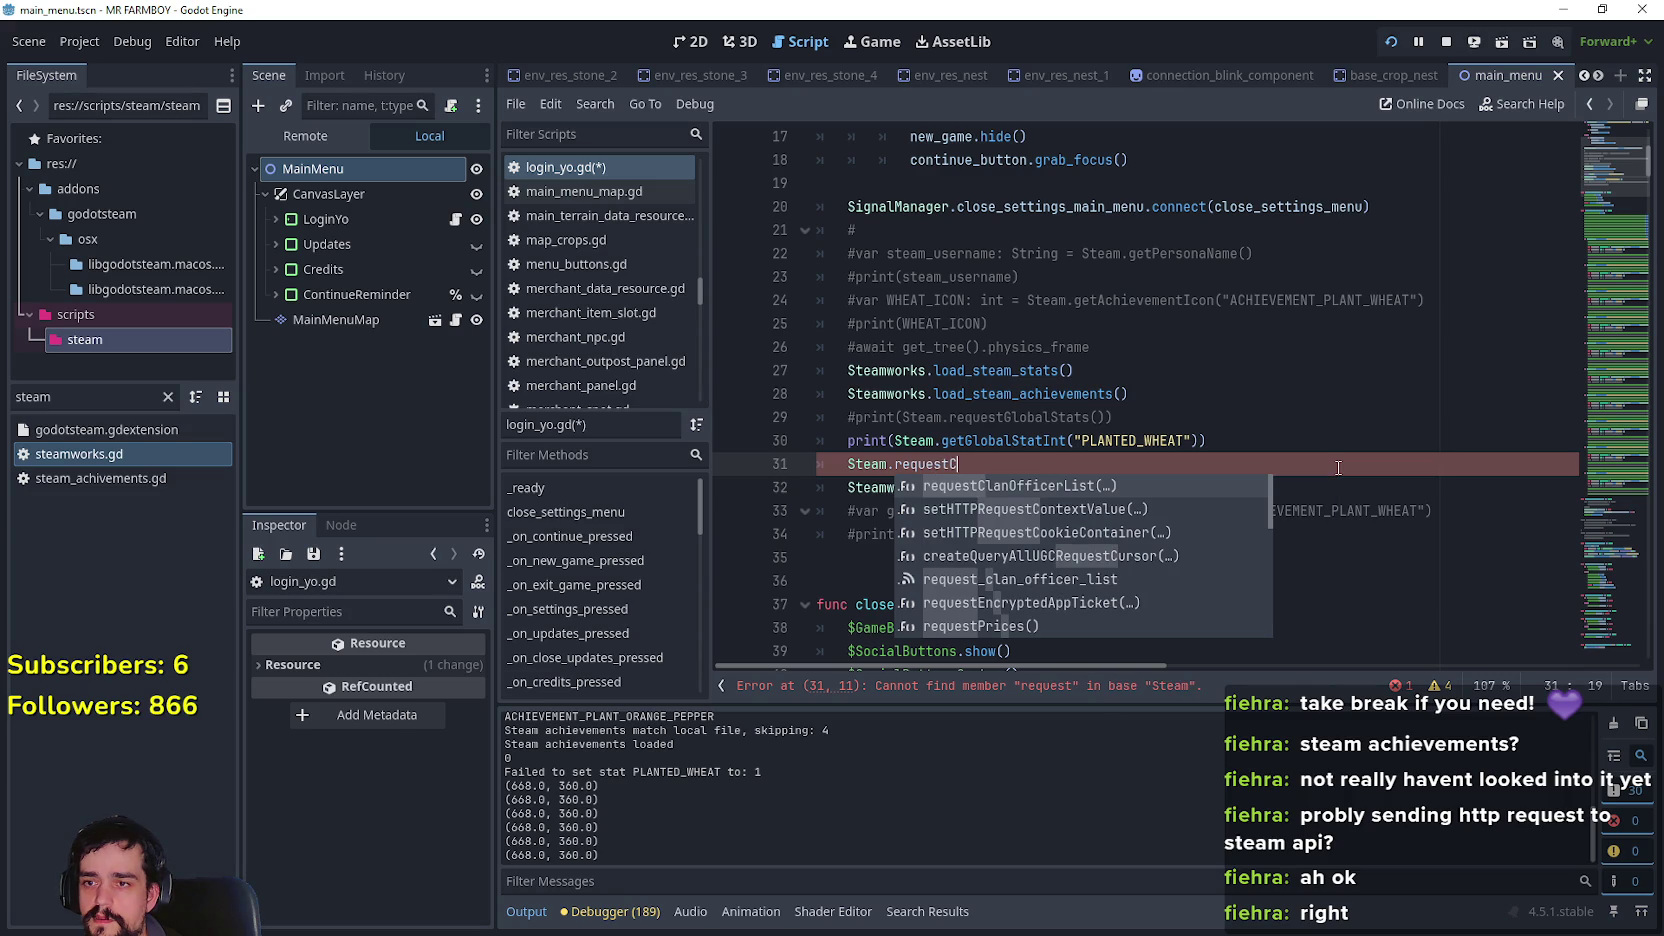
type("u")
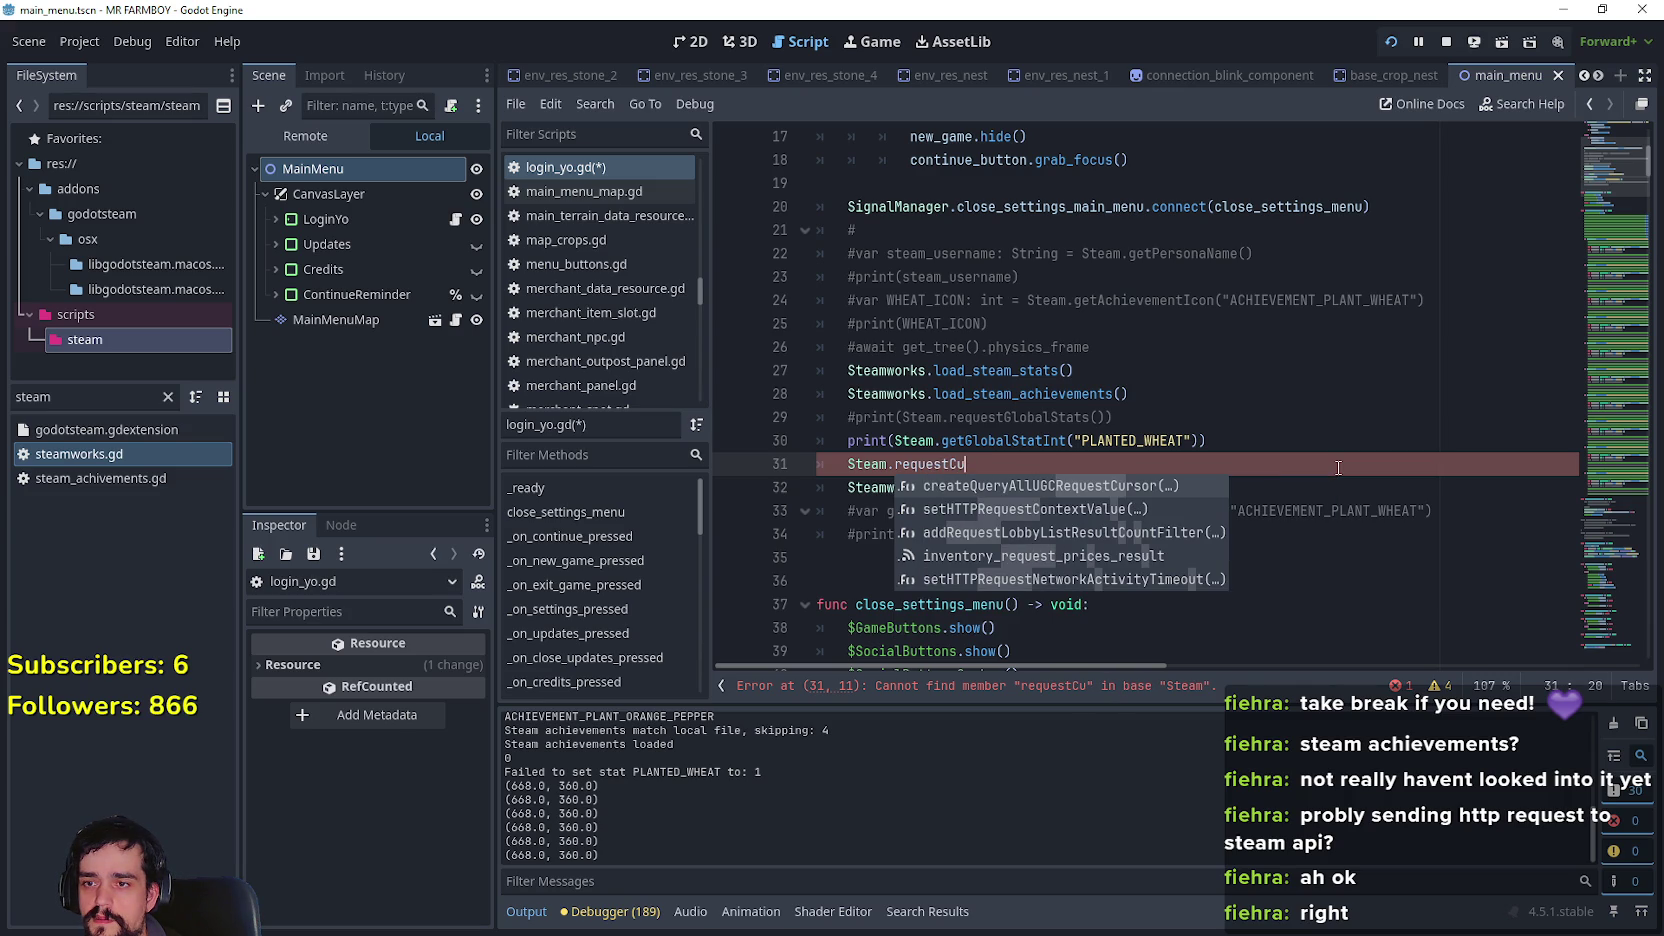
key("BackSpace")
key("BackSpace")
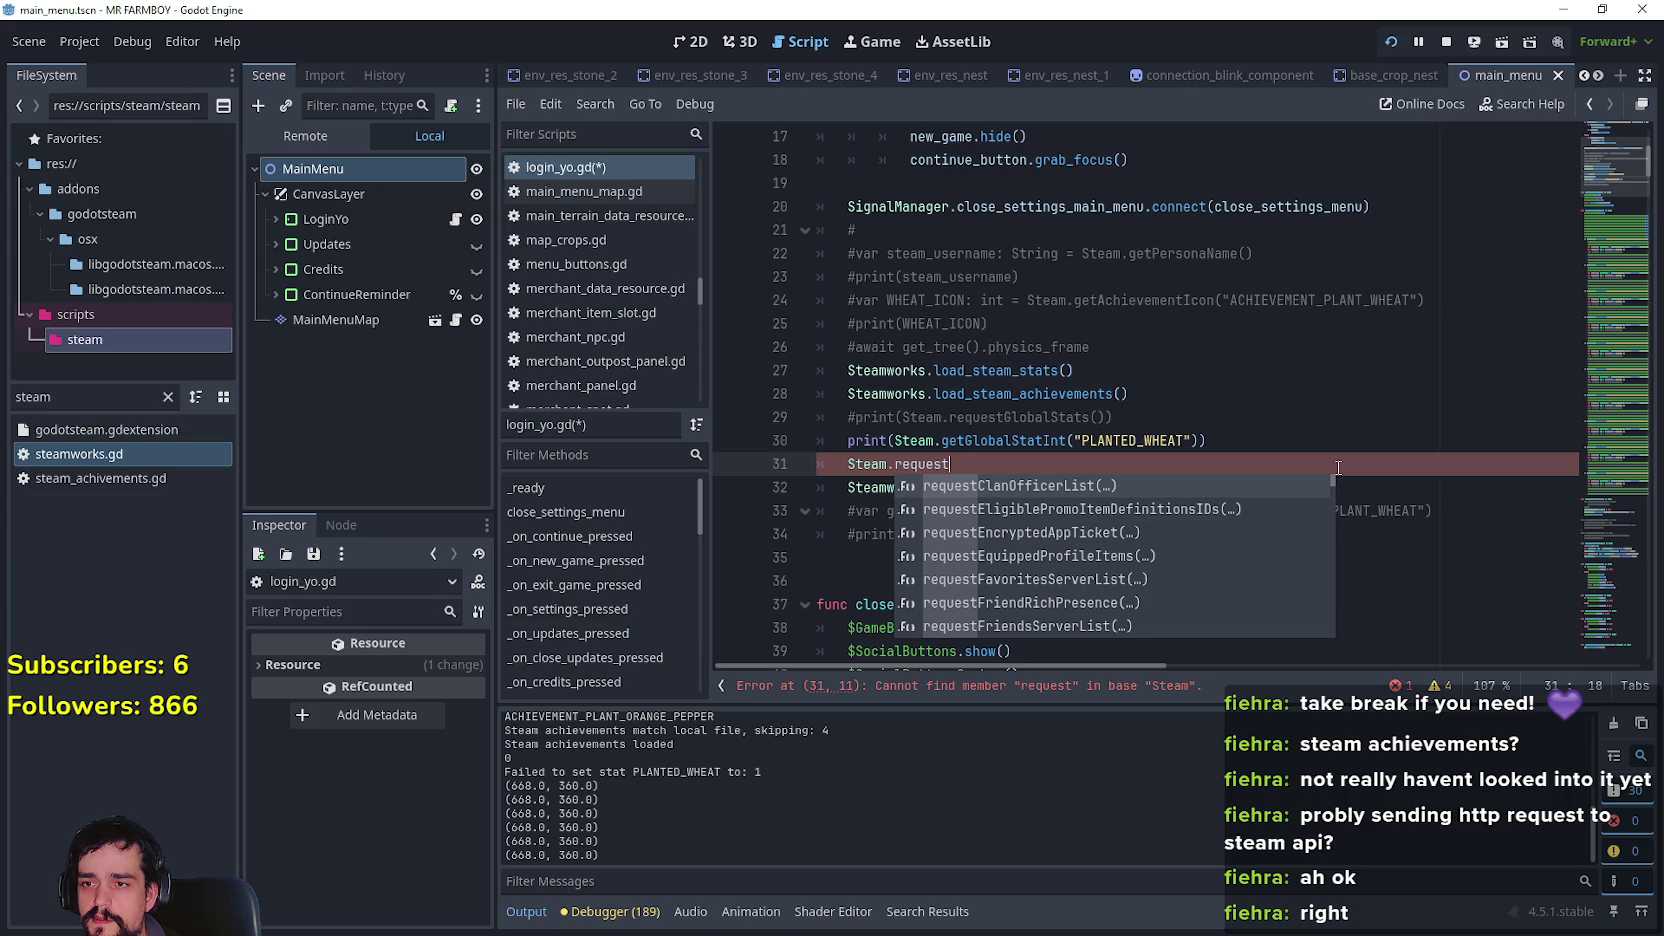
Look up set_statistic in steamworks.gd and follow the requestCurrentStats reference to the Steam docs
left_click(1240, 413)
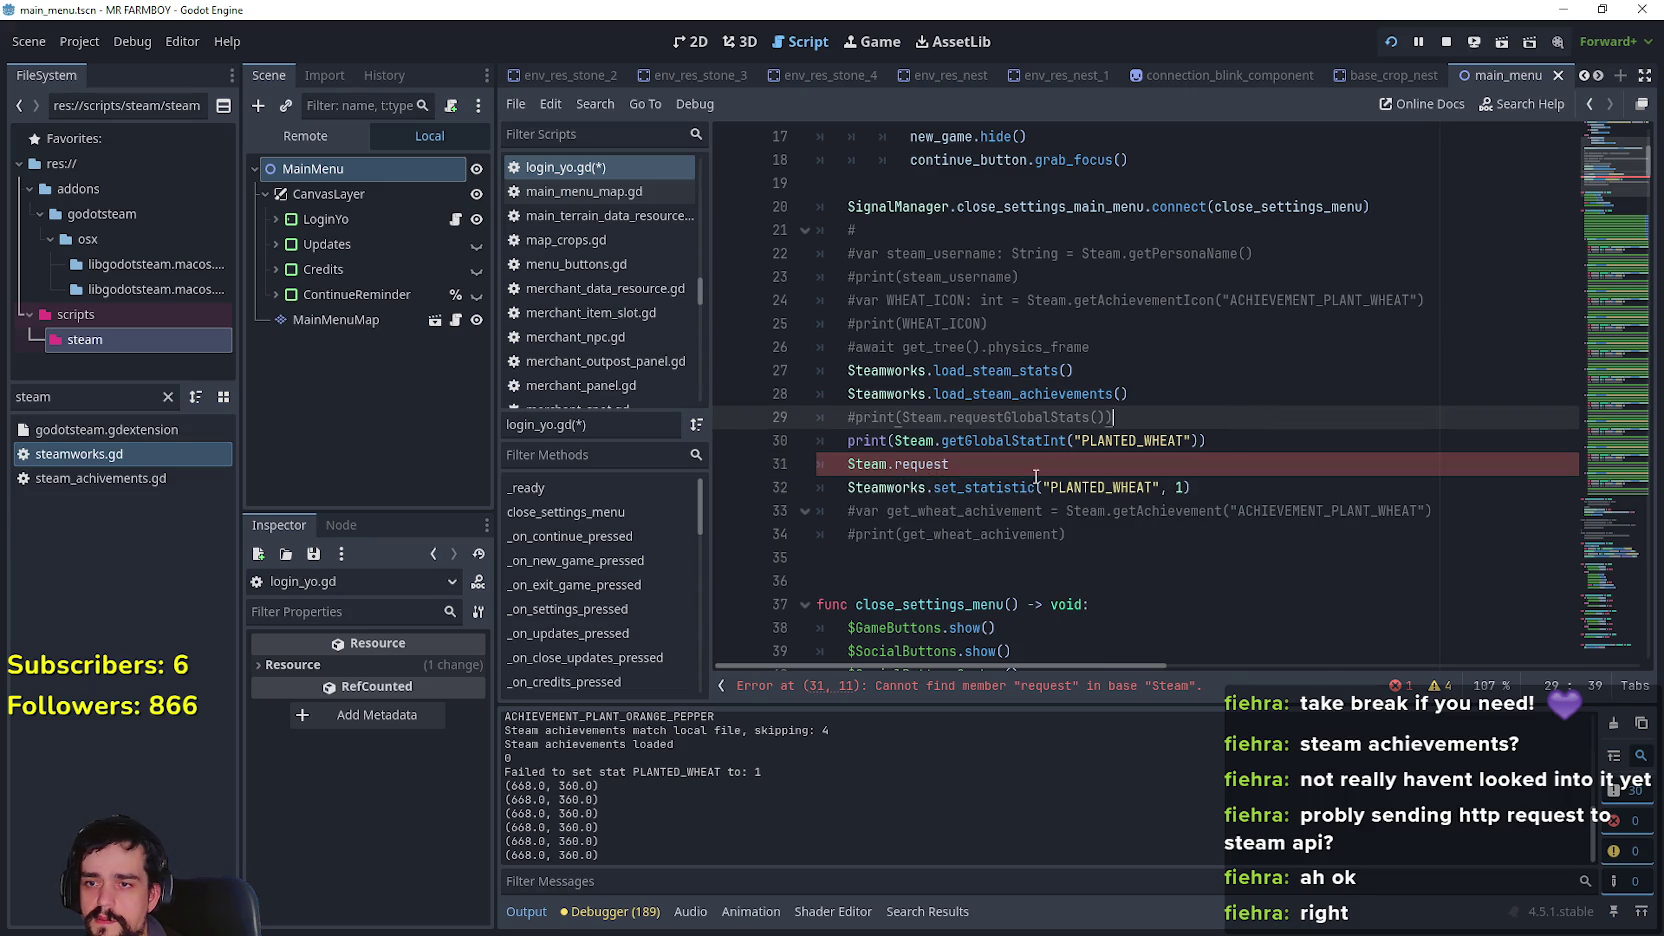
right_click(1001, 490)
left_click(1056, 821)
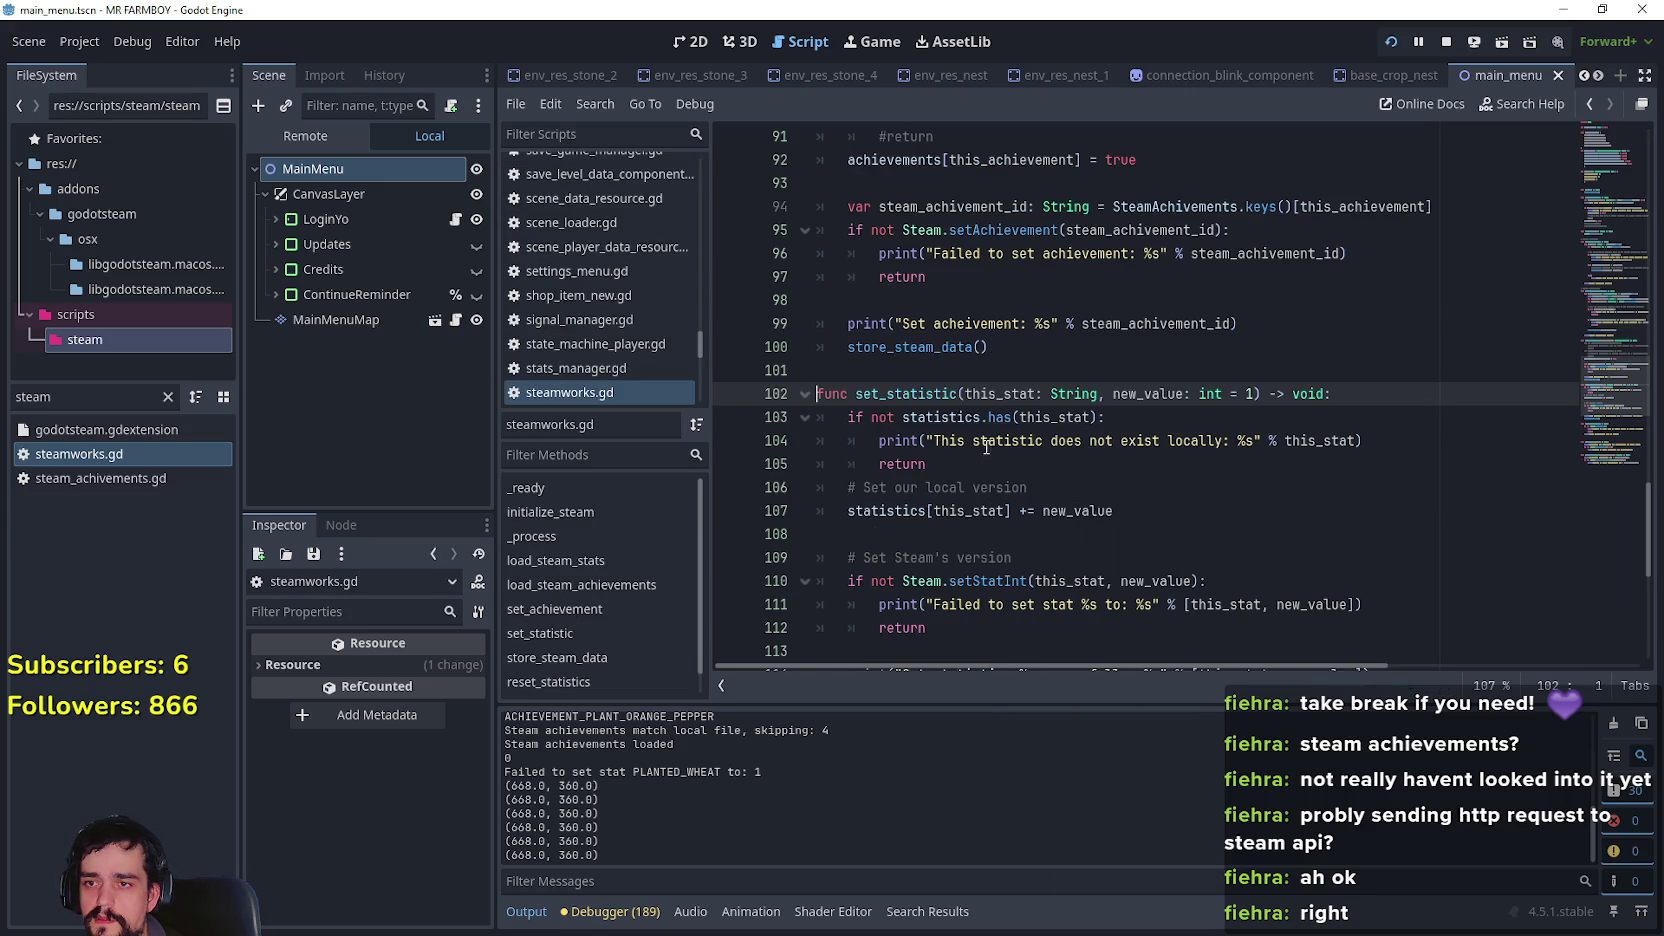
mouse_move(988, 445)
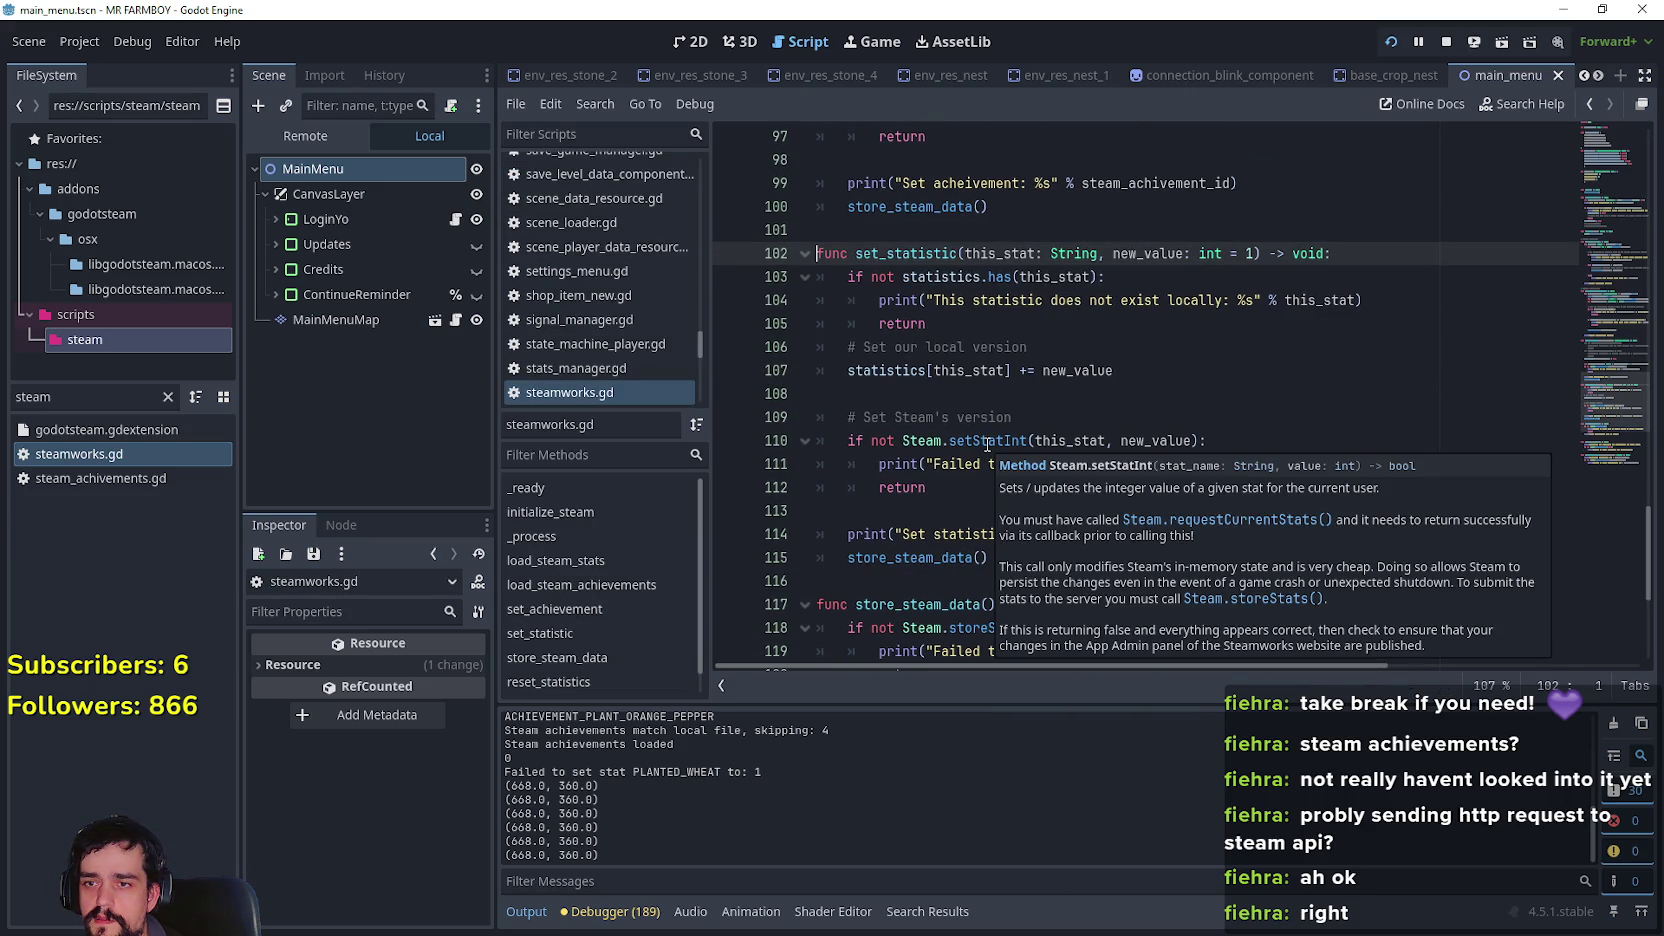
left_click(1289, 521)
Scroll the Steam class Methods list and search the reference for 'request'
scroll(979, 468, "down", 3)
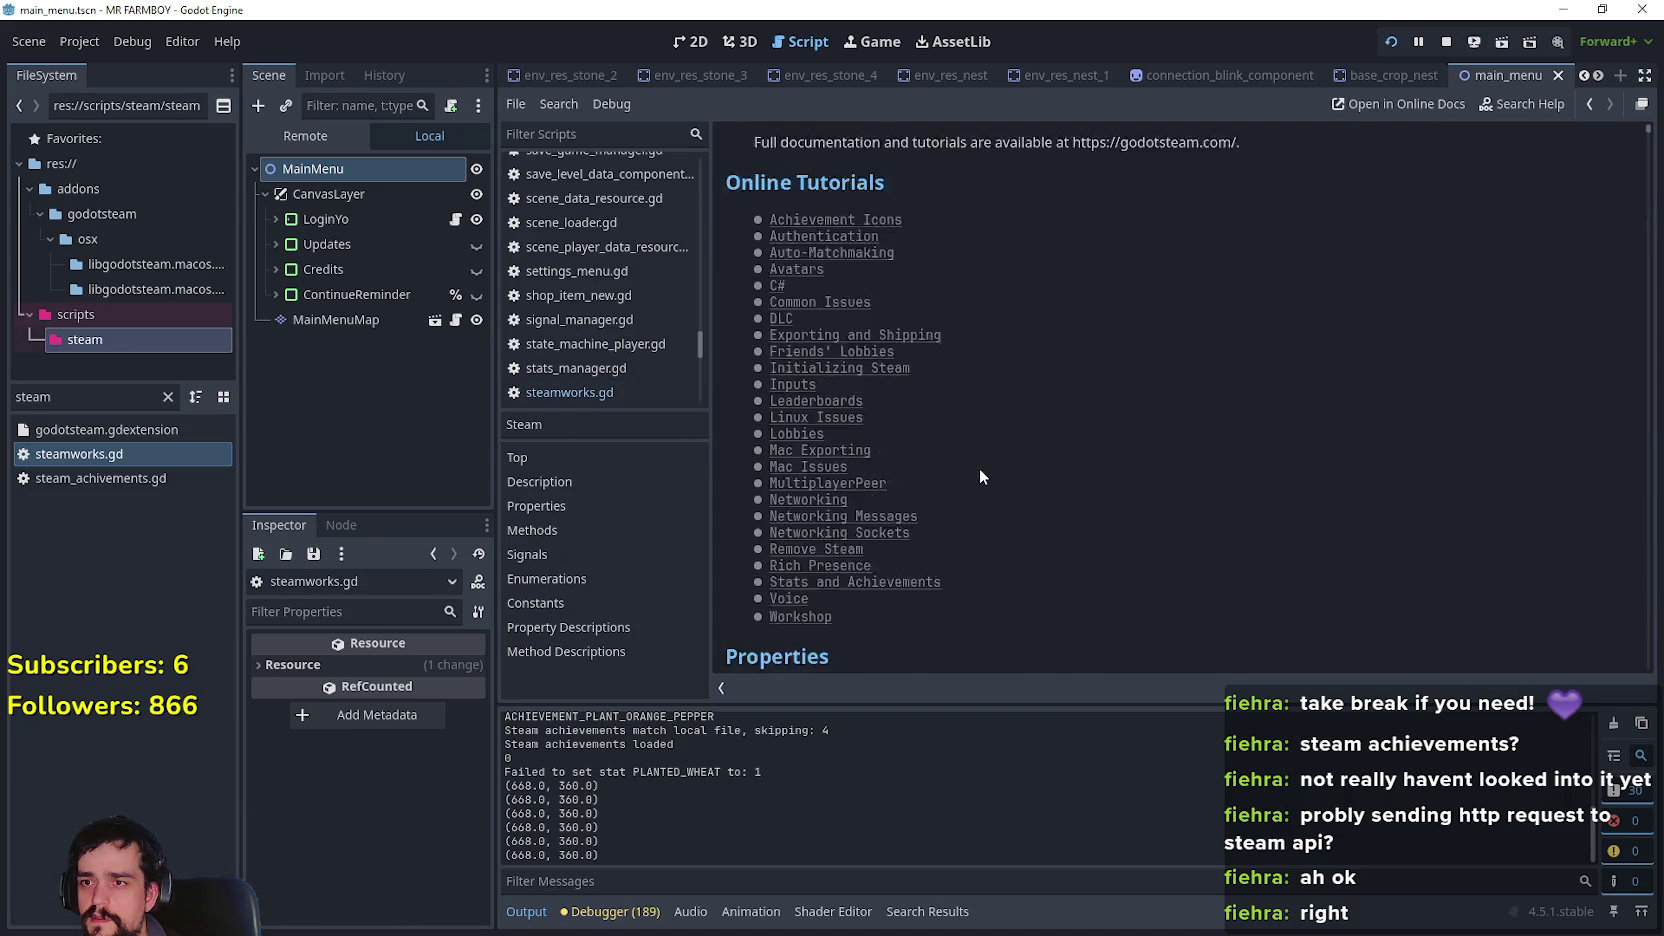
scroll(1109, 450, "up", 1)
scroll(1109, 450, "down", 6)
scroll(1109, 450, "up", 1)
scroll(1109, 448, "down", 4)
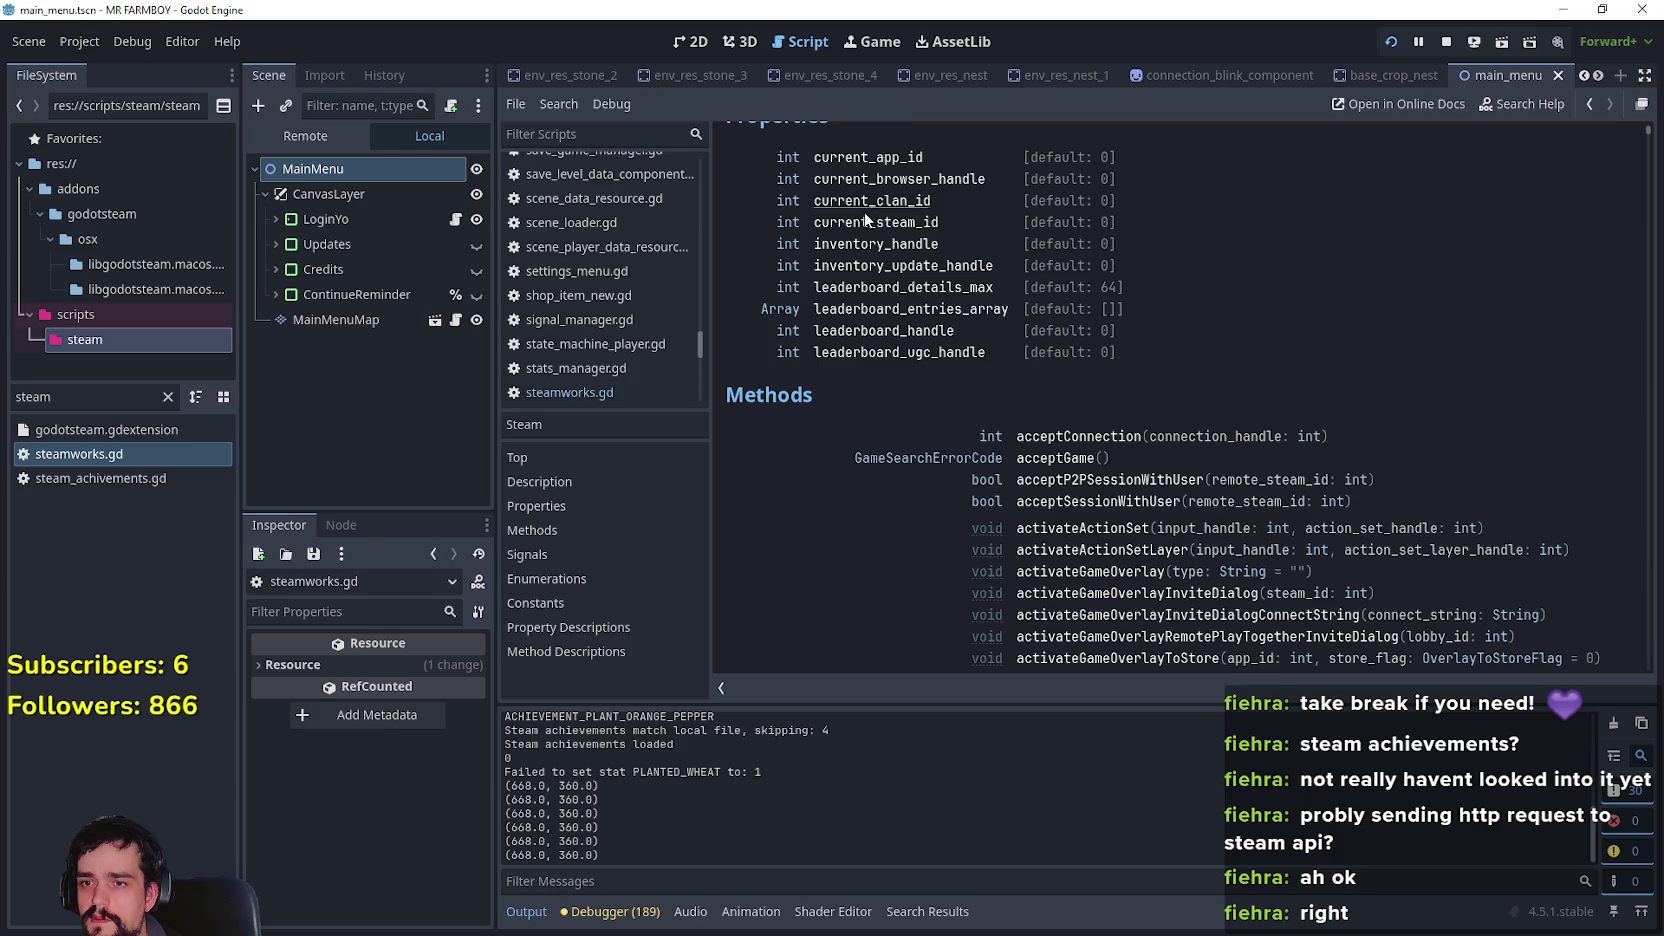
scroll(1219, 528, "down", 10)
scroll(1219, 530, "down", 8)
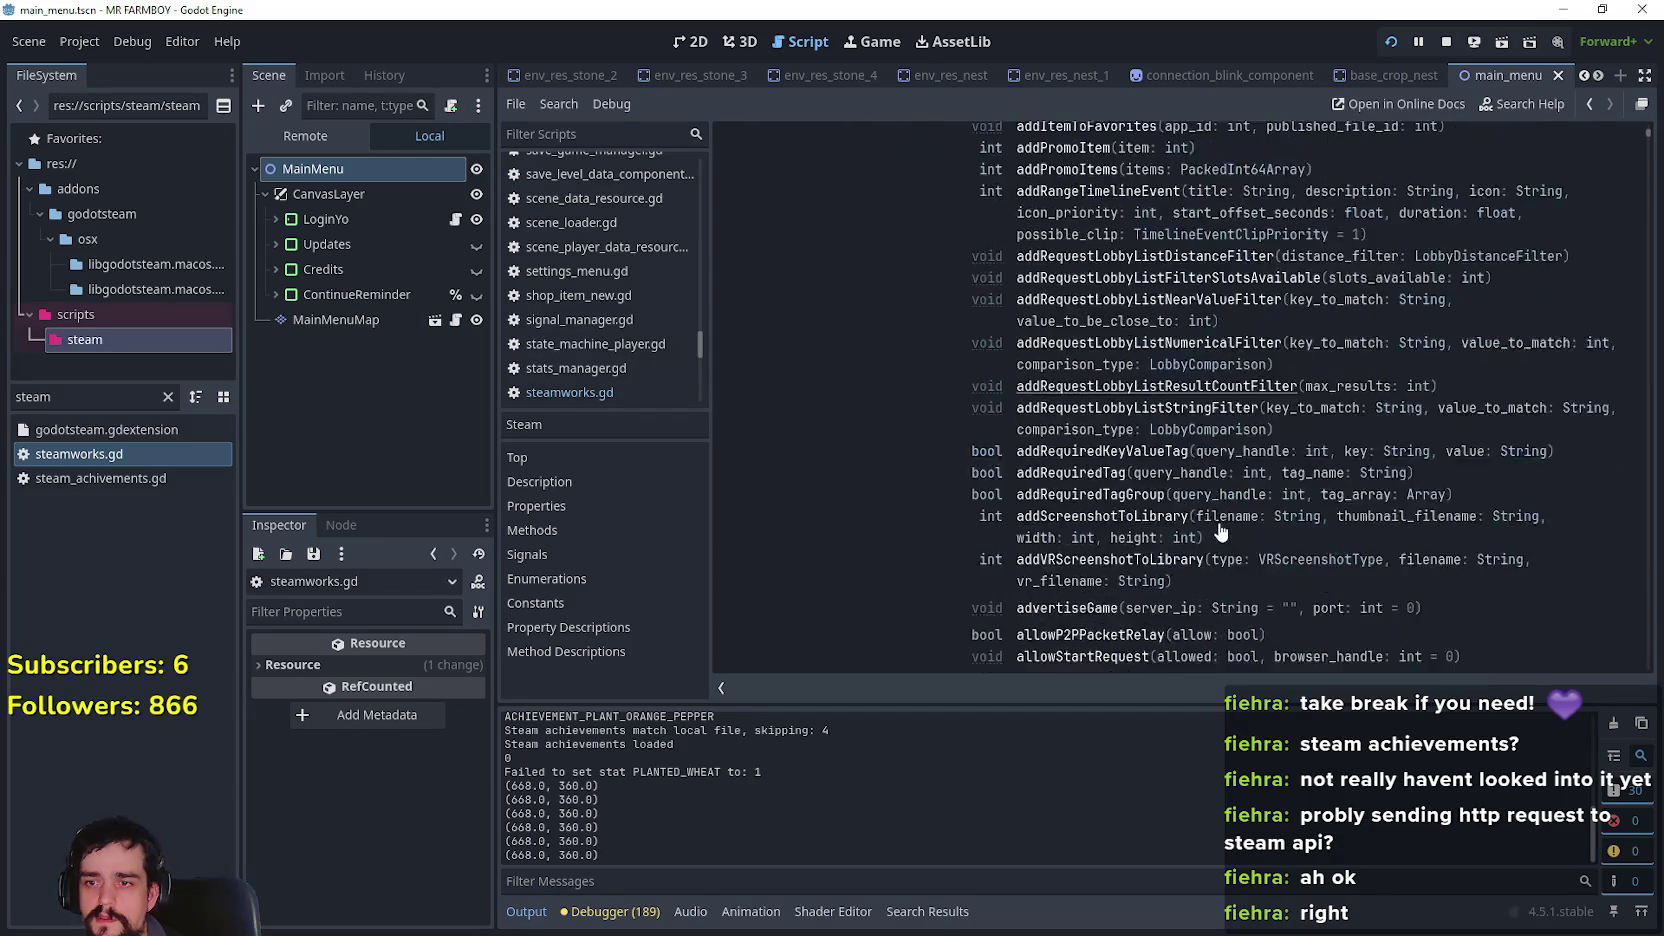
key("ctrl+f")
type("request")
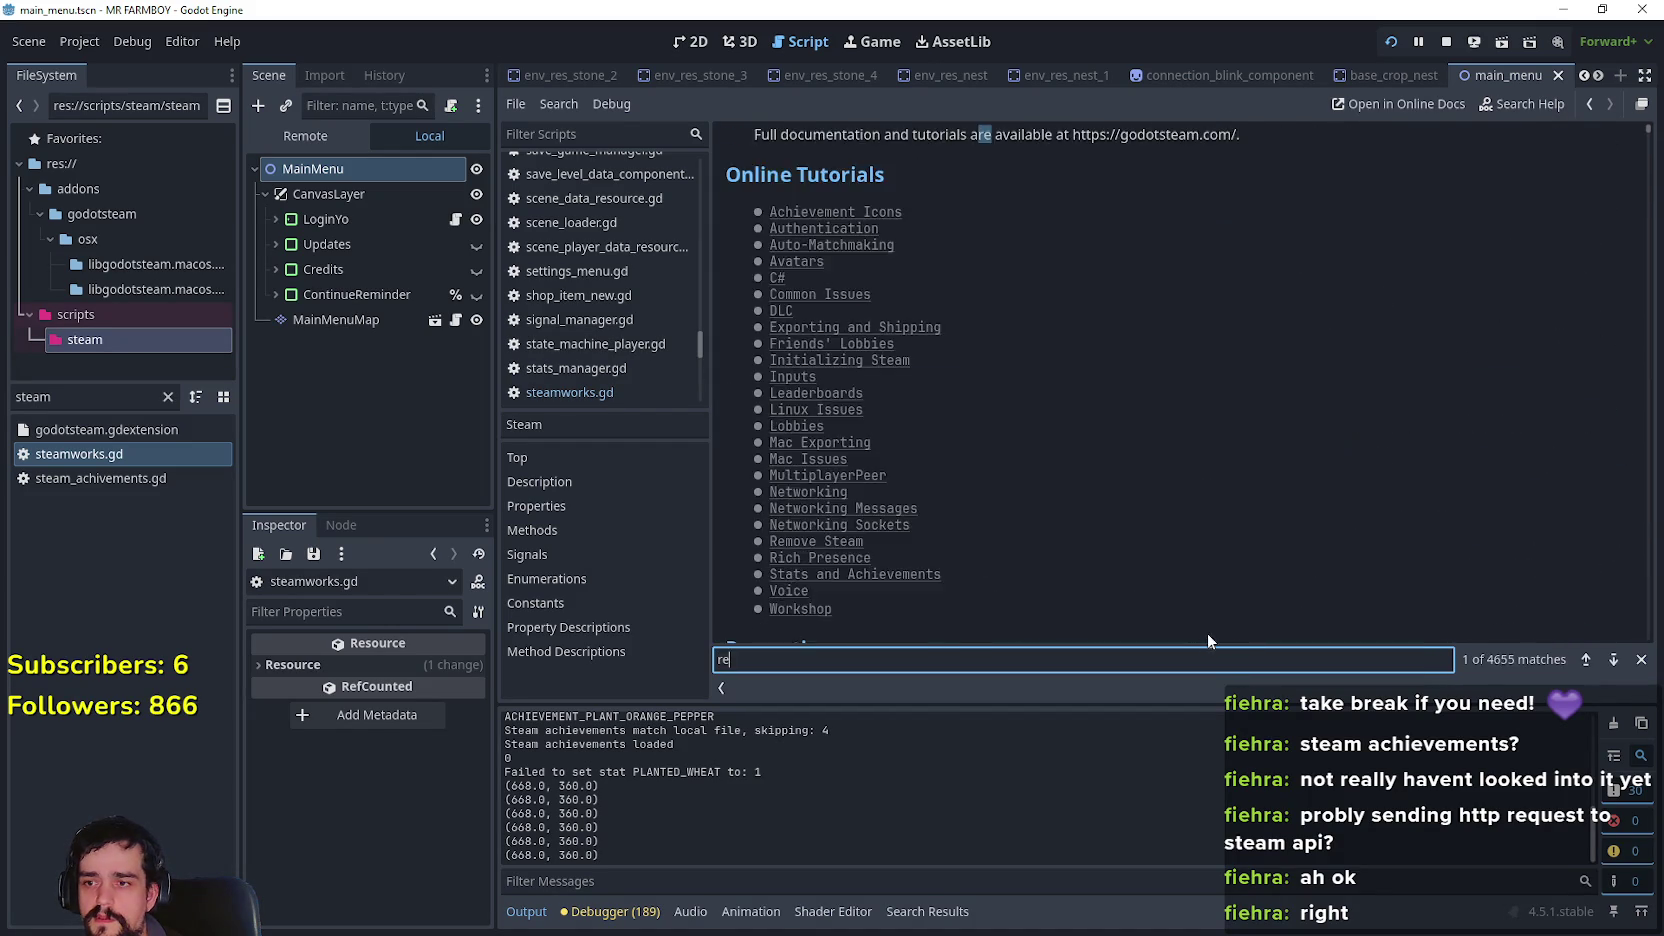
scroll(1205, 560, "up", 3)
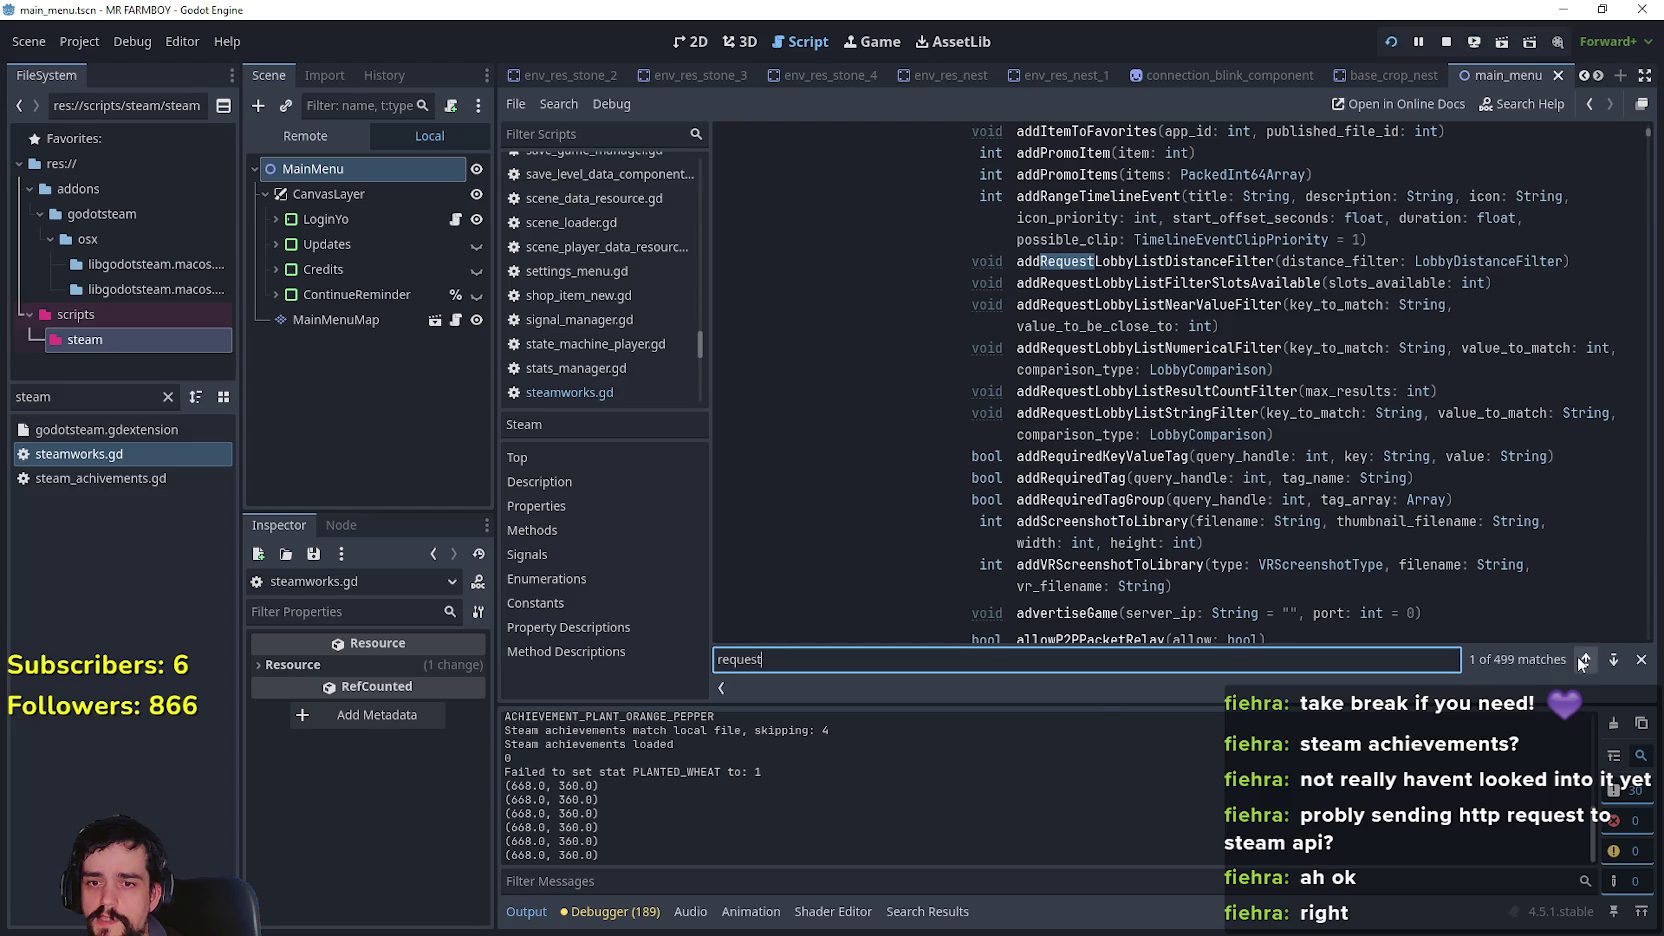
Step through the 'request' matches, then return to login_yo.gd and select line 31's method name
left_click(1613, 659)
left_click(1613, 659)
left_click(1613, 659)
left_click(1613, 662)
left_click(1613, 662)
left_click(1613, 662)
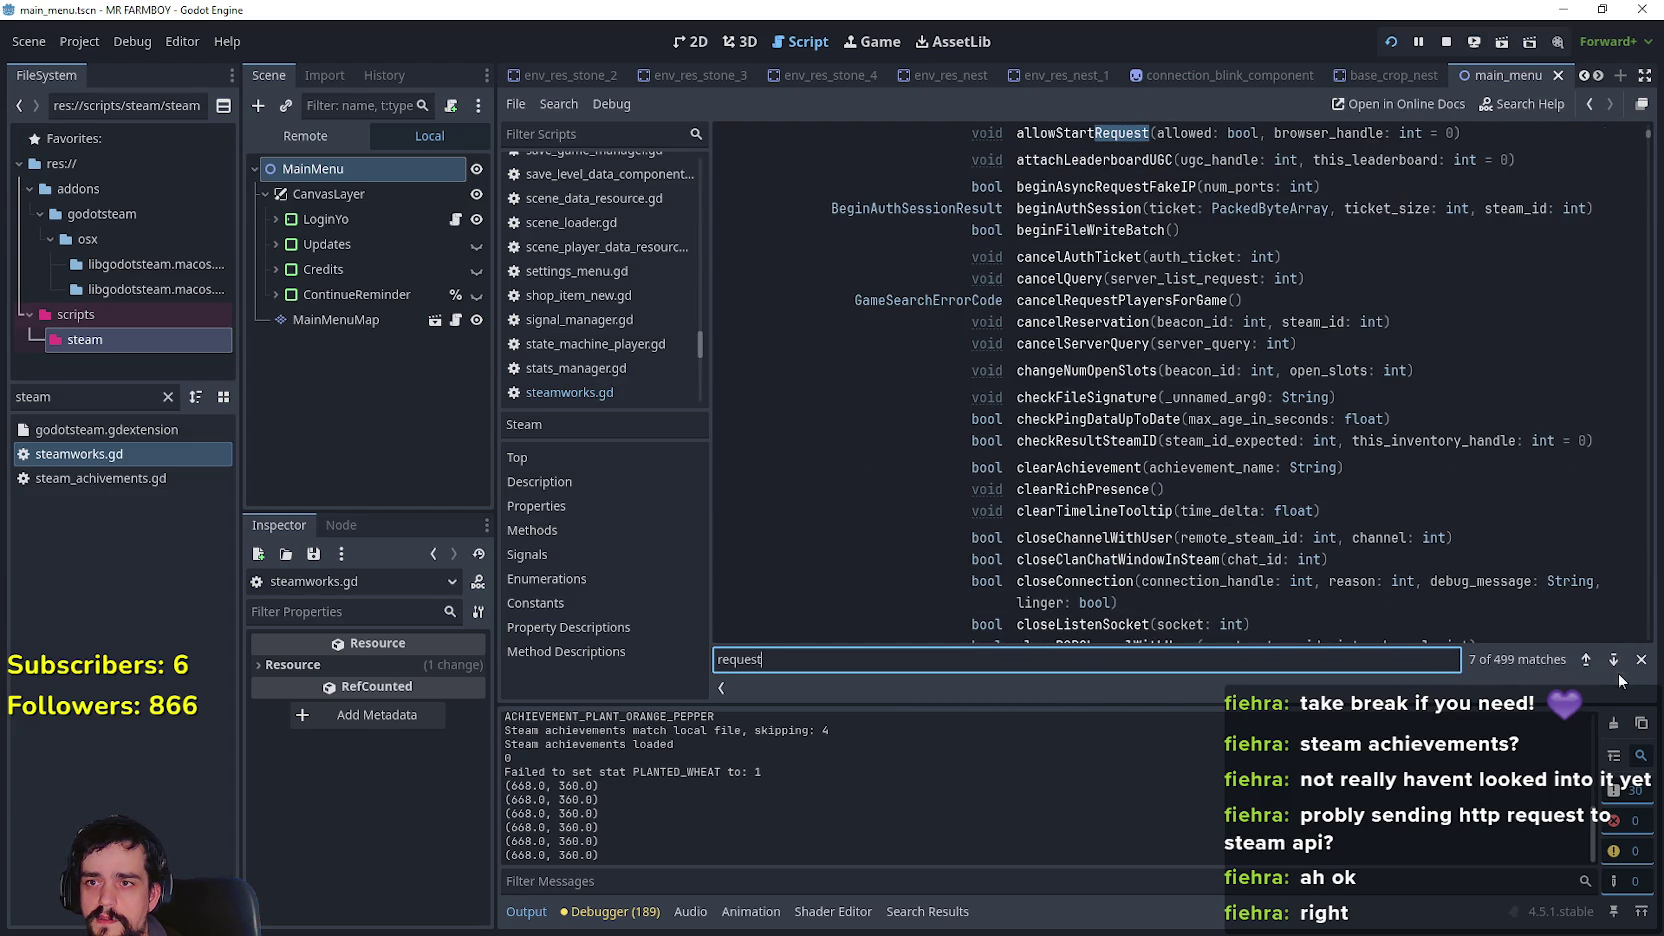
left_click(1614, 664)
left_click(1614, 664)
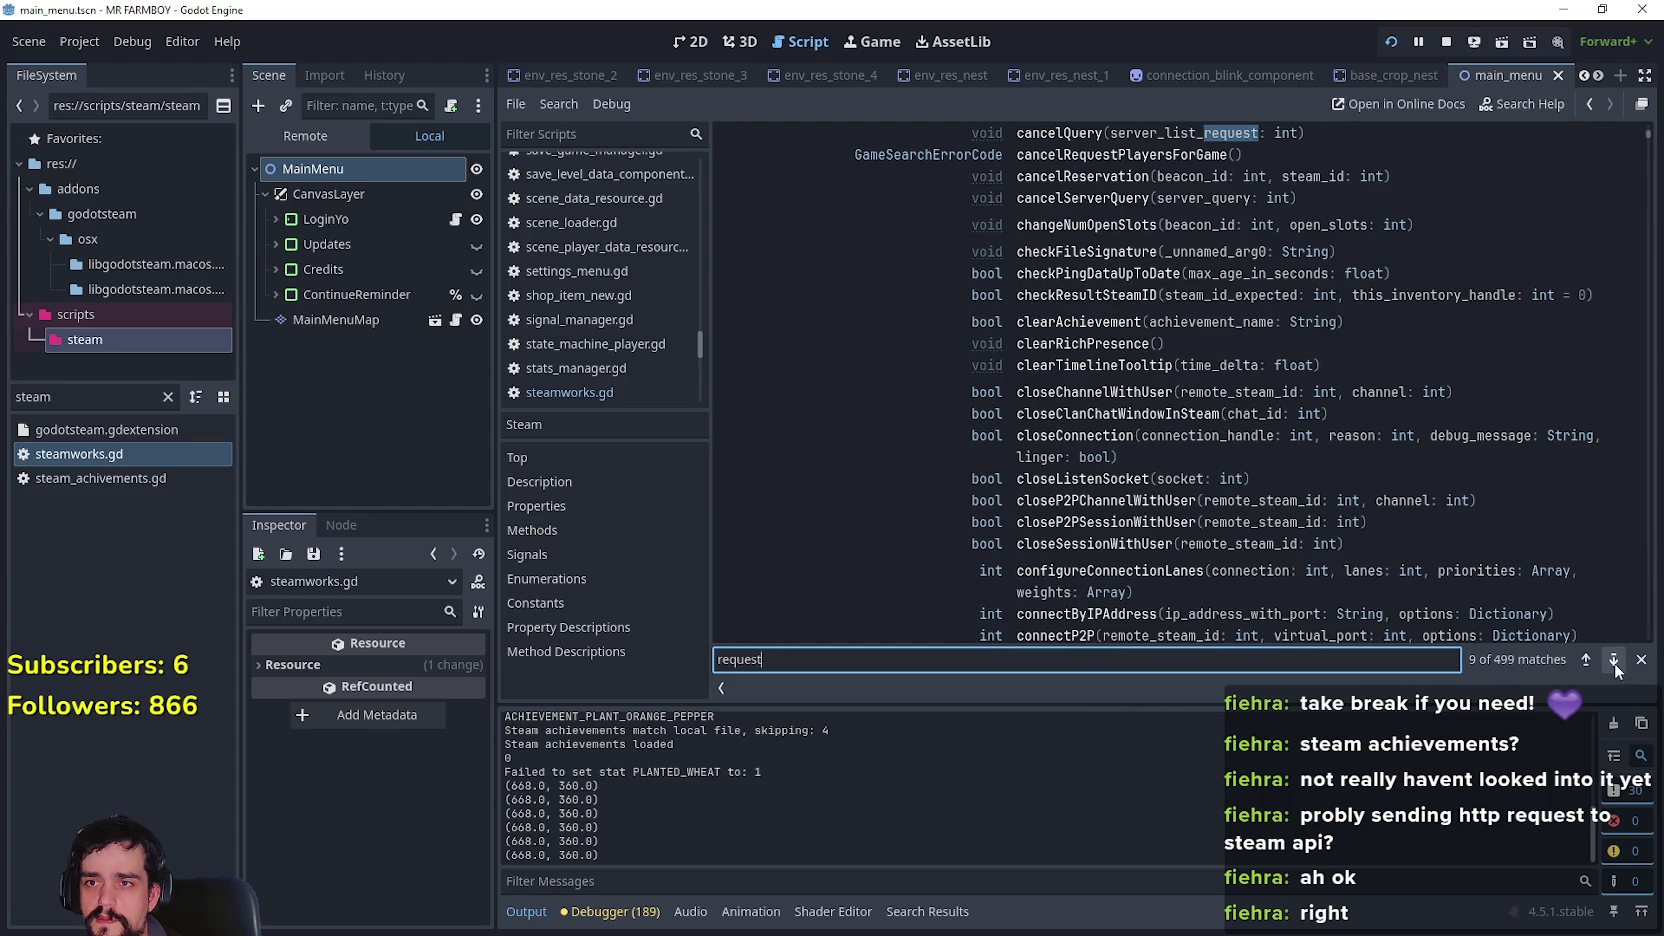
left_click(1614, 662)
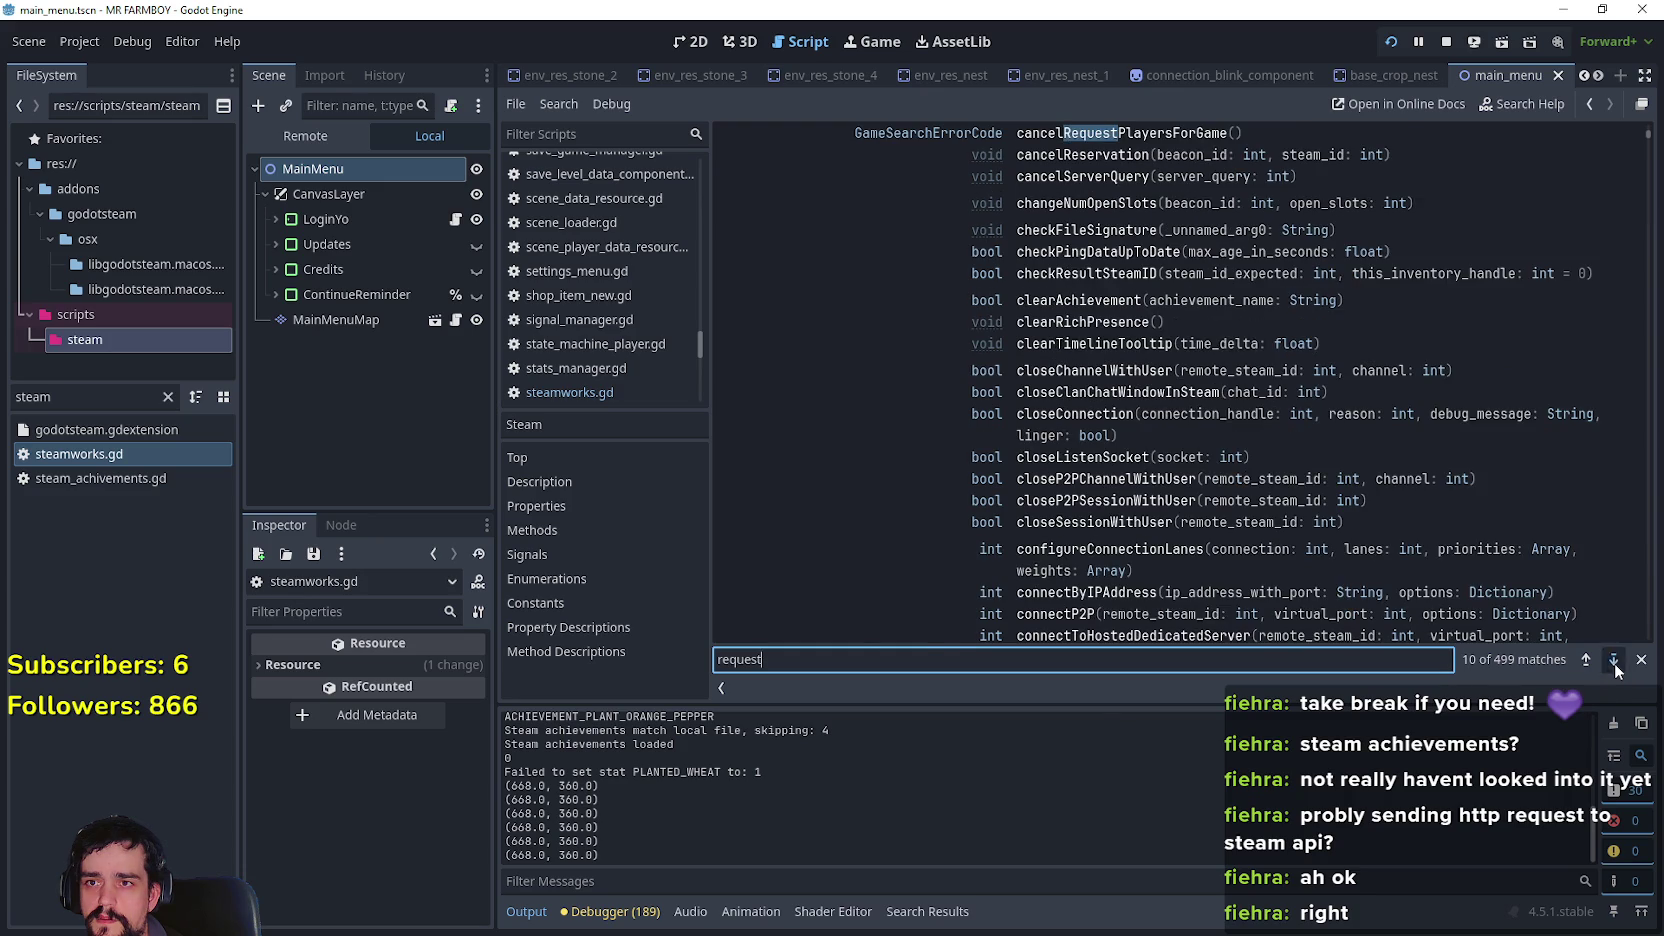
left_click(1614, 662)
left_click(1614, 662)
left_click(1614, 662)
left_click(1614, 662)
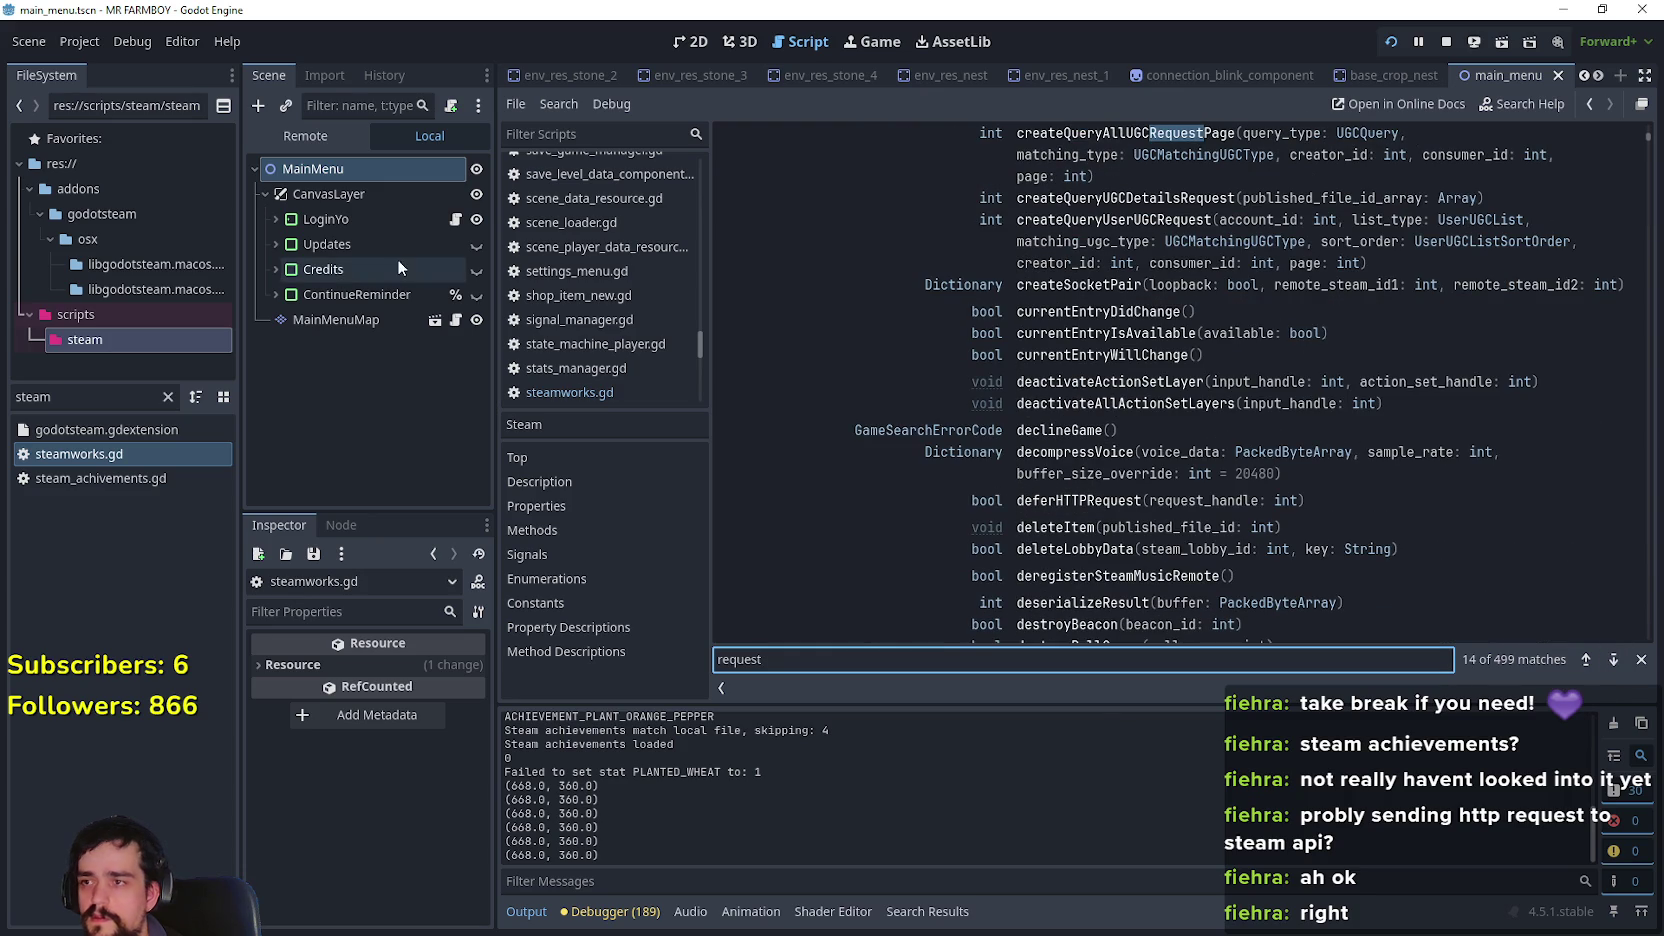
left_click(455, 219)
mouse_move(966, 464)
left_mouse_down()
mouse_move(818, 464)
mouse_move(903, 460)
left_mouse_up()
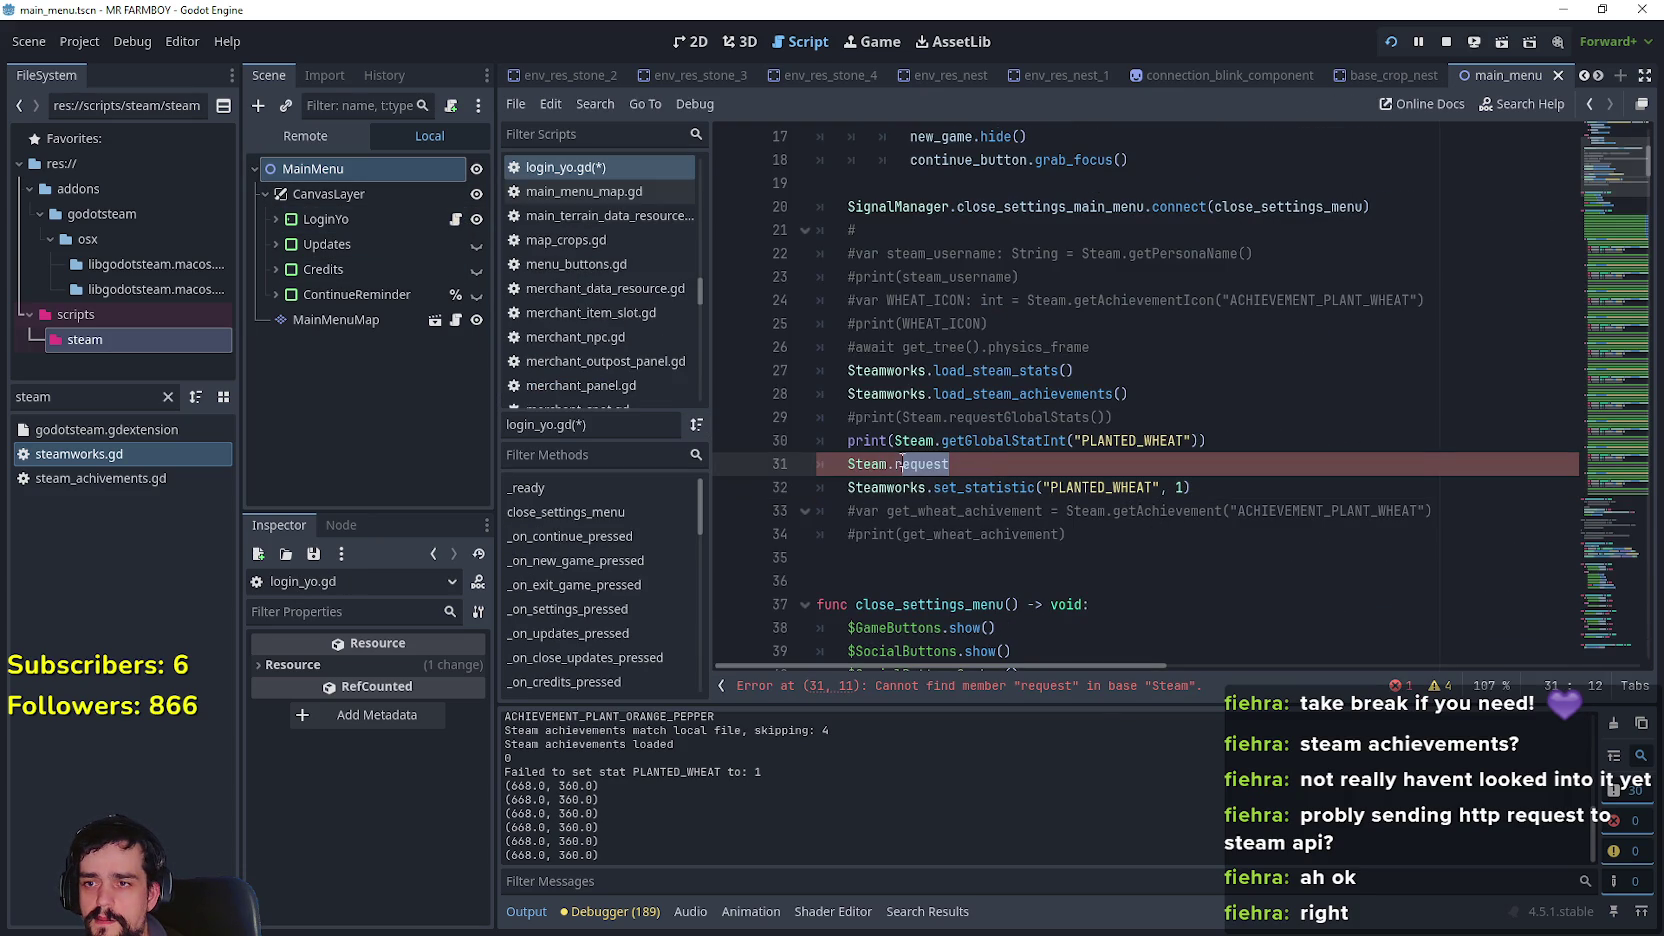
Complete line 31 as Steam.requestCurrentStats() before the PLANTED_WHEAT set_statistic call
left_click(985, 465)
type("C")
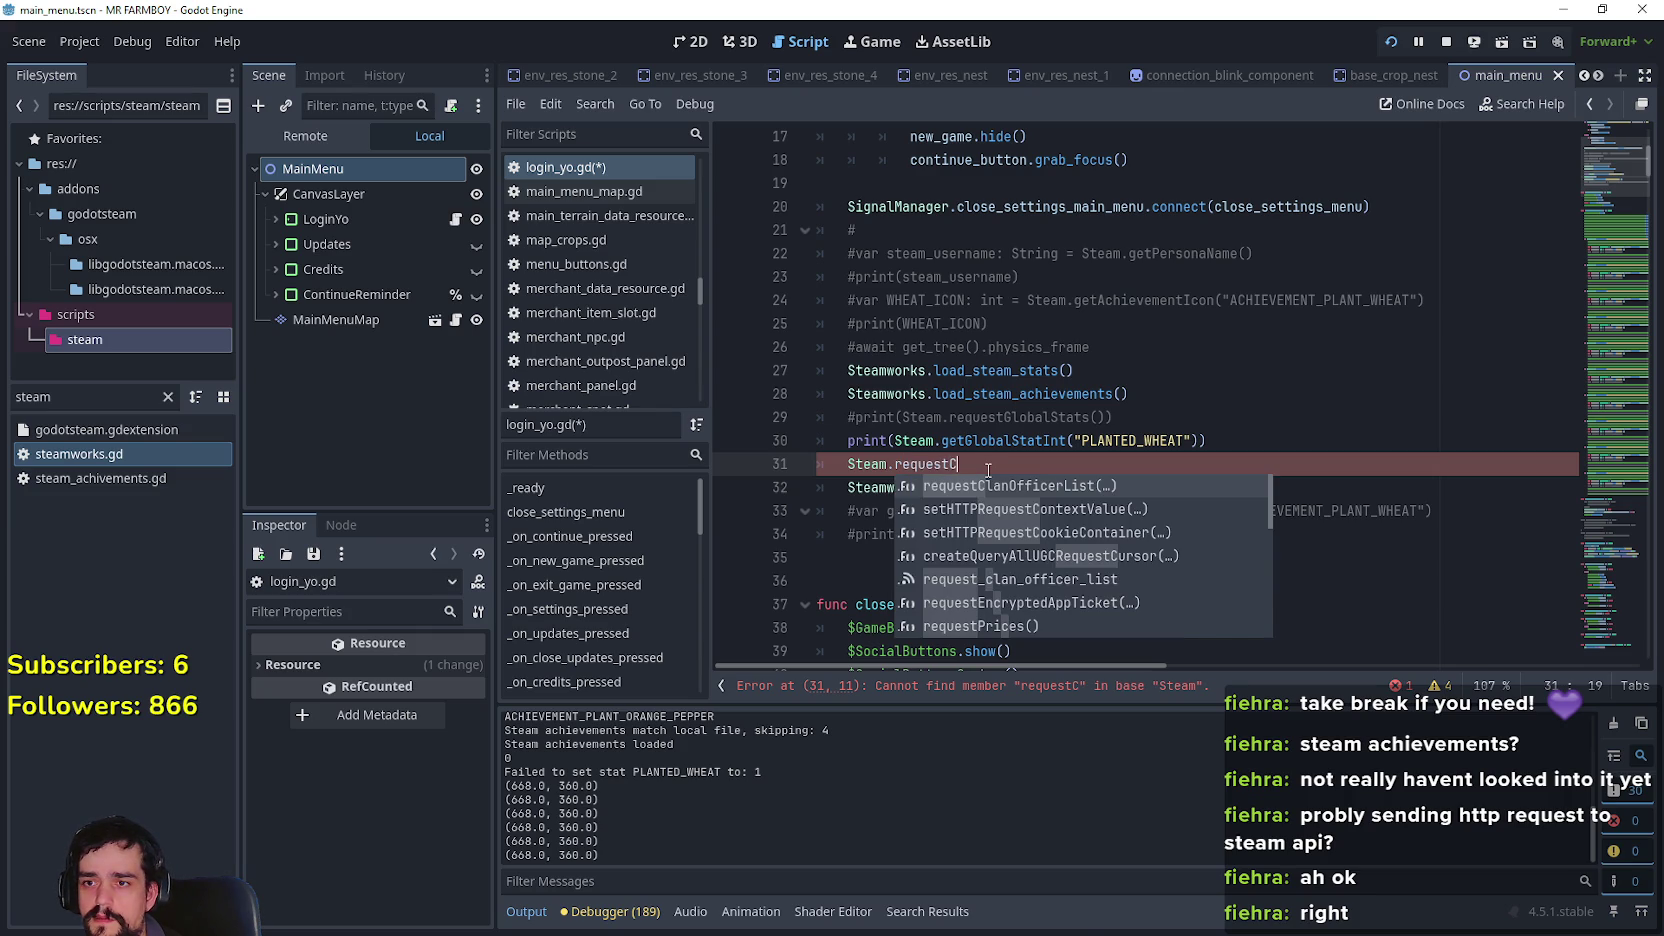
type("urrentStats()")
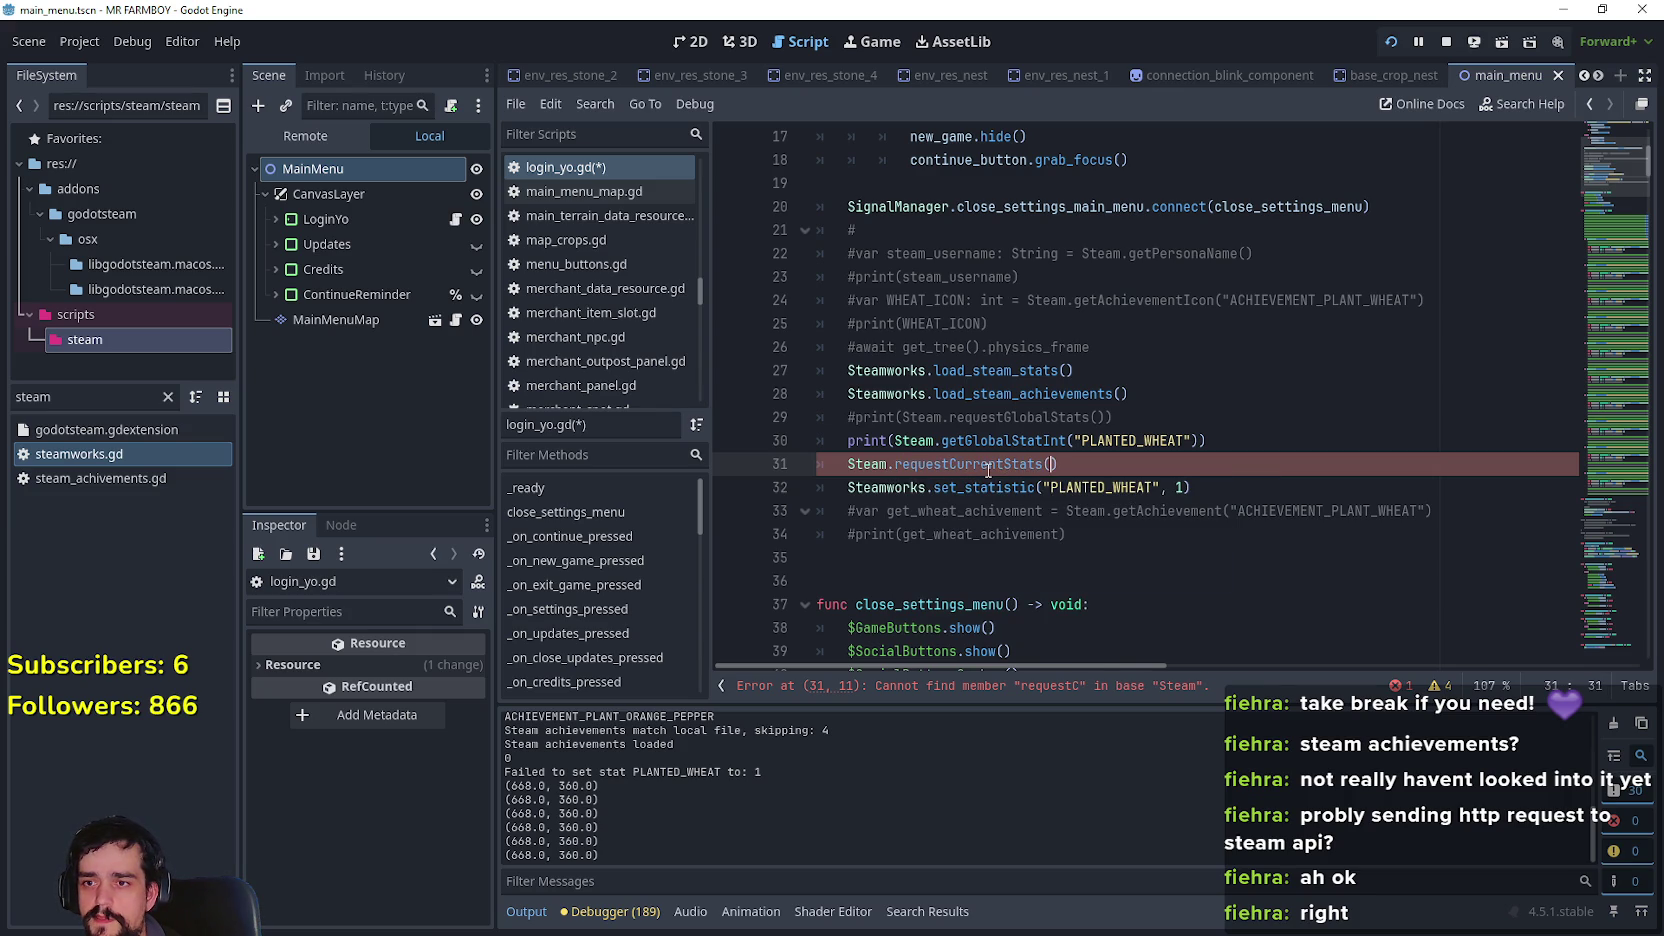
left_click(1004, 511)
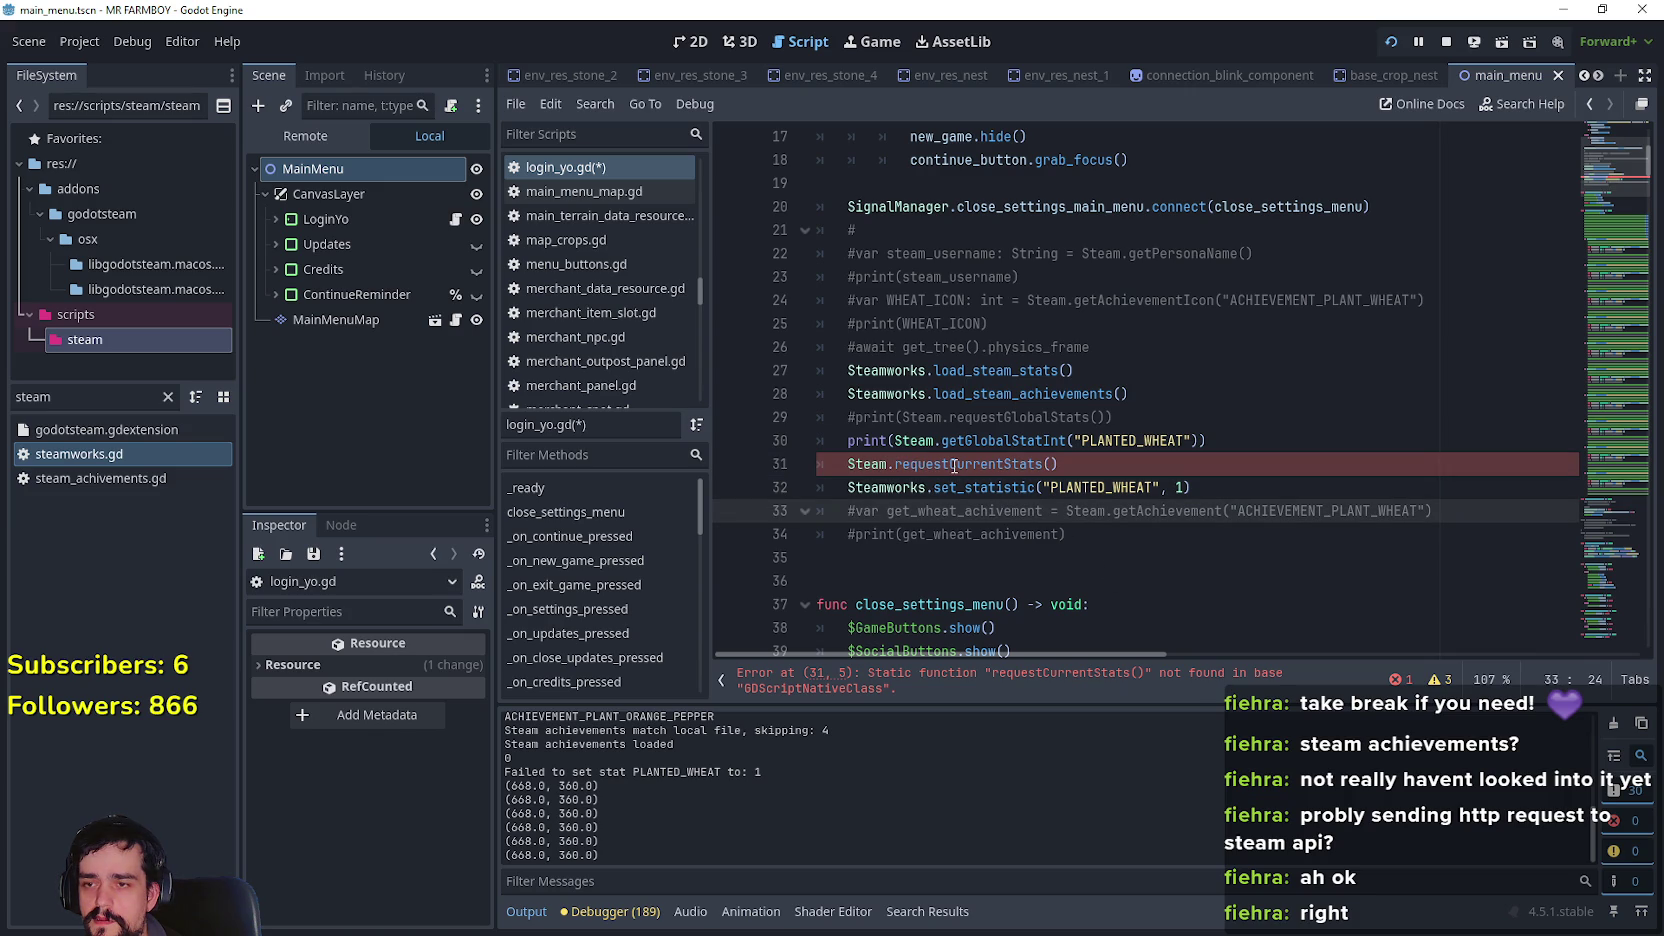
right_click(1010, 487)
Go to set_statistic's definition in steamworks.gd, on the empty line after the local update
left_click(1124, 811)
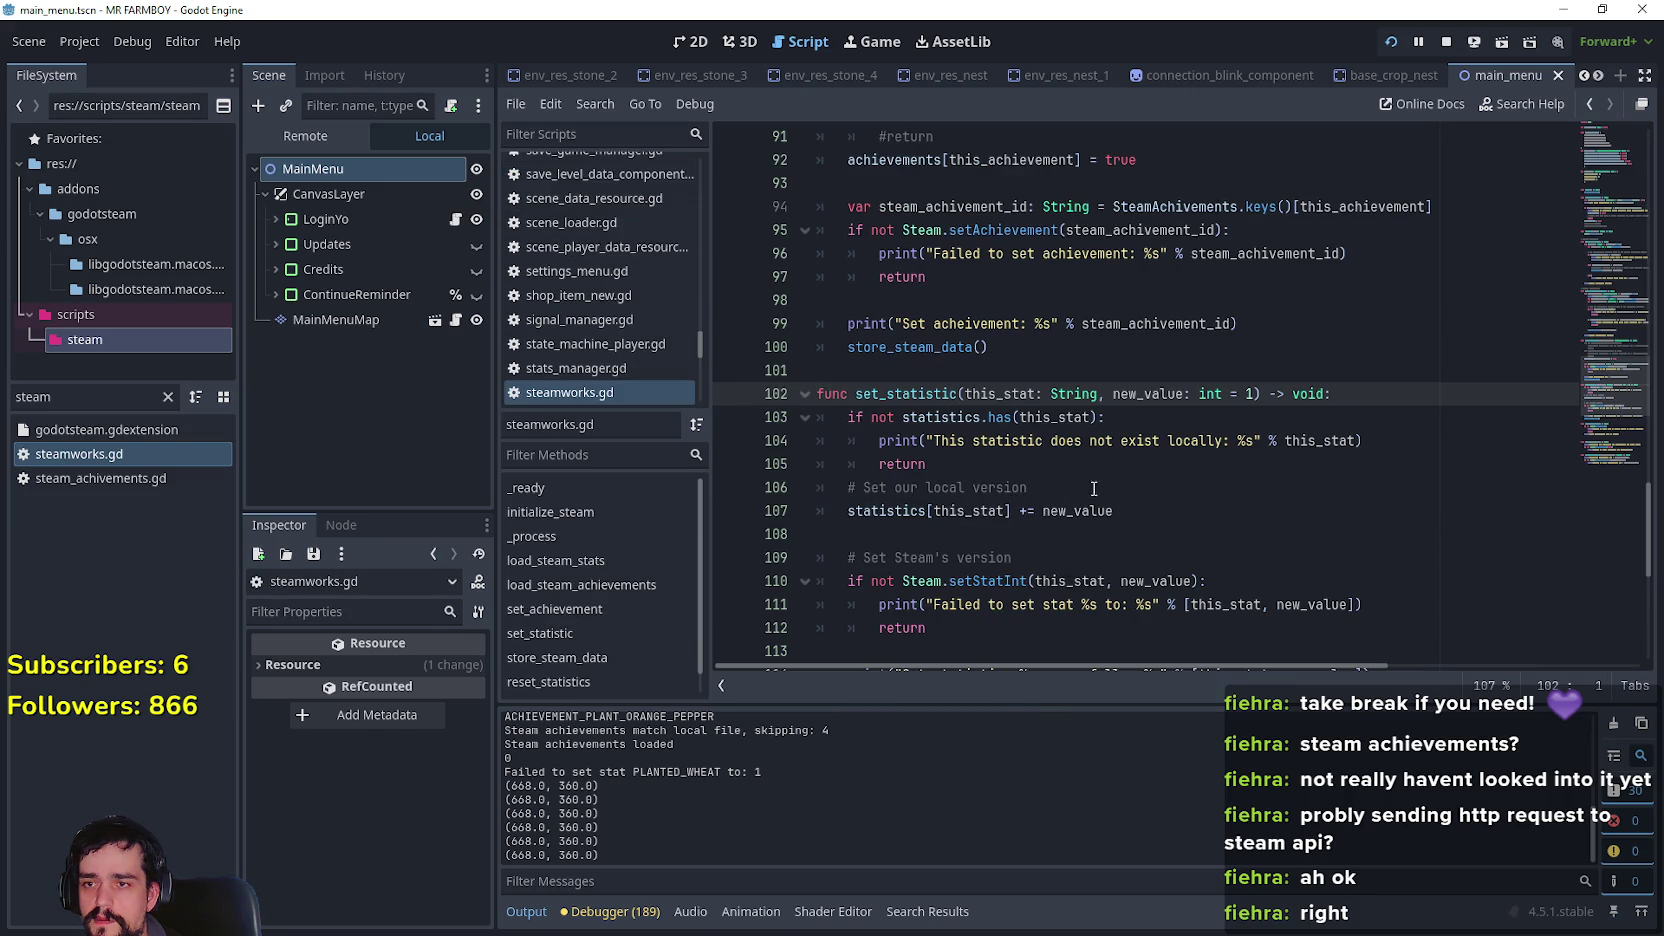
scroll(1055, 584, "down", 2)
mouse_move(1012, 441)
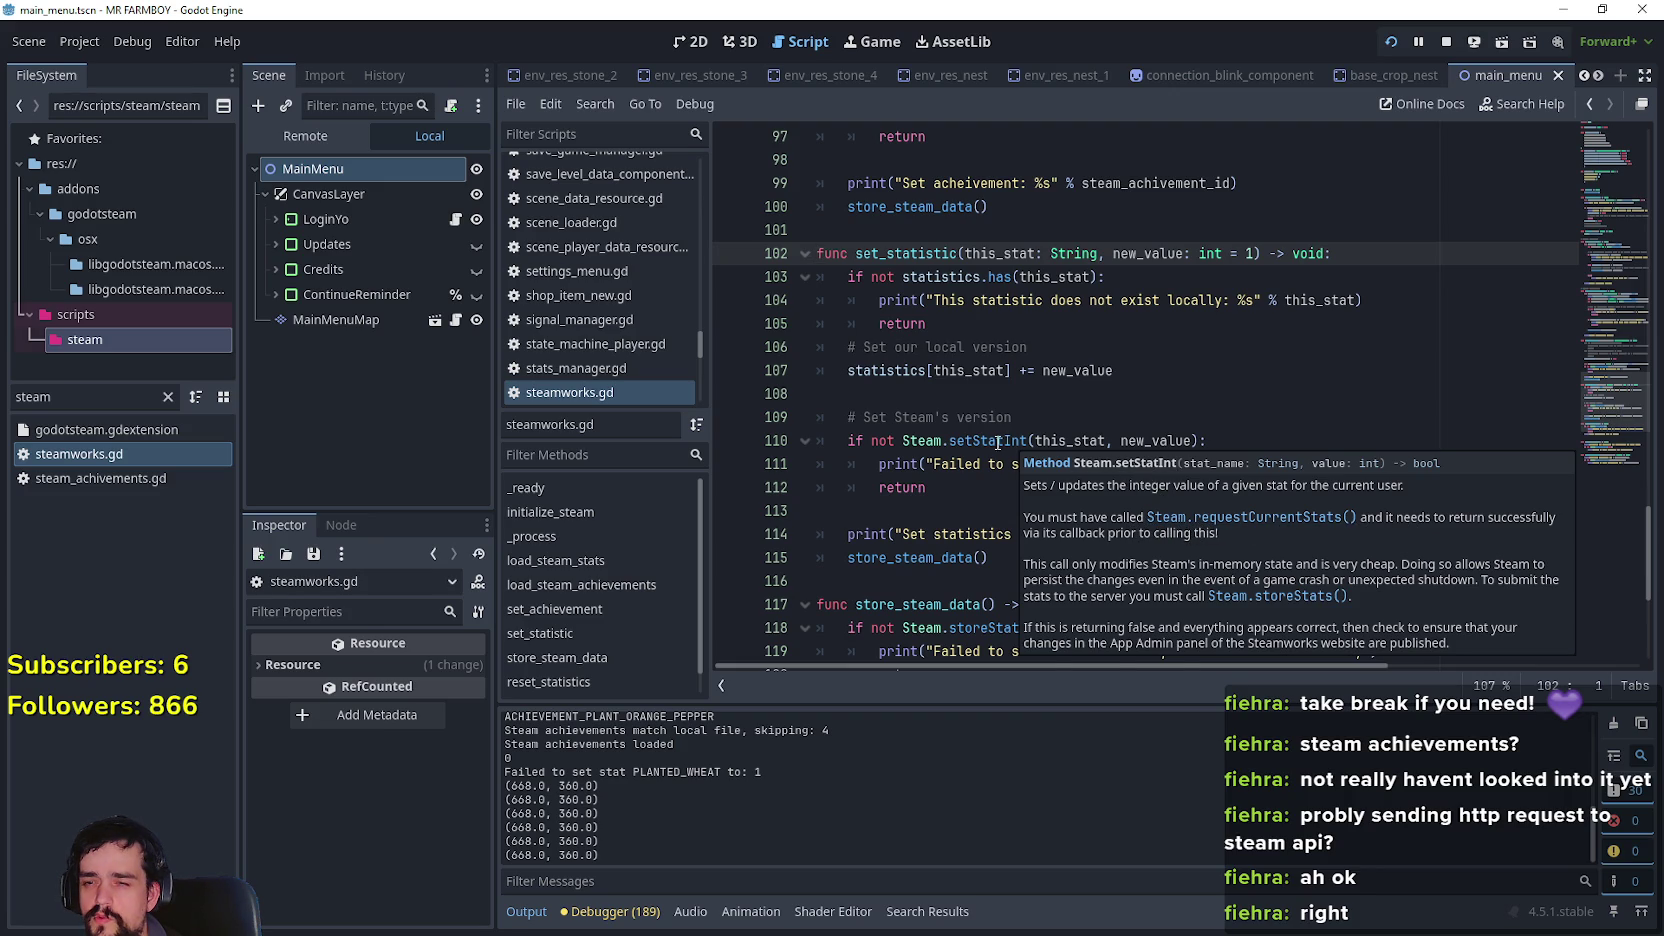
left_click(1036, 418)
left_click(1066, 393)
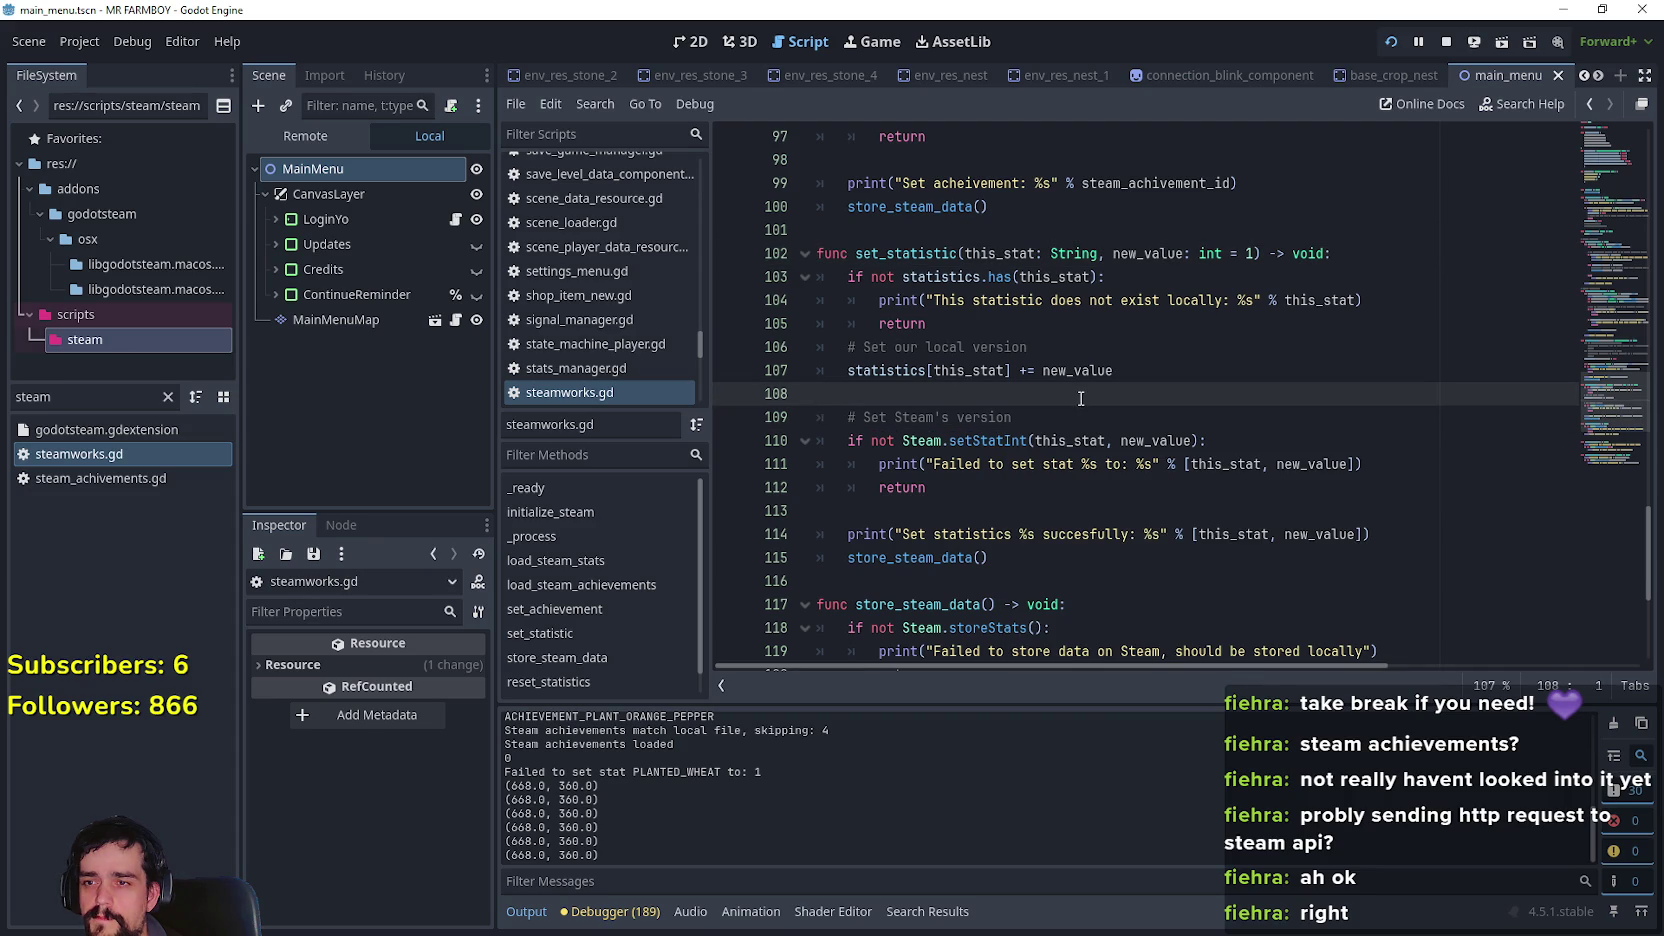
Try adding Steam.requestGlobalAchievementPercentages() there, then delete that line again
type("Steam.reques")
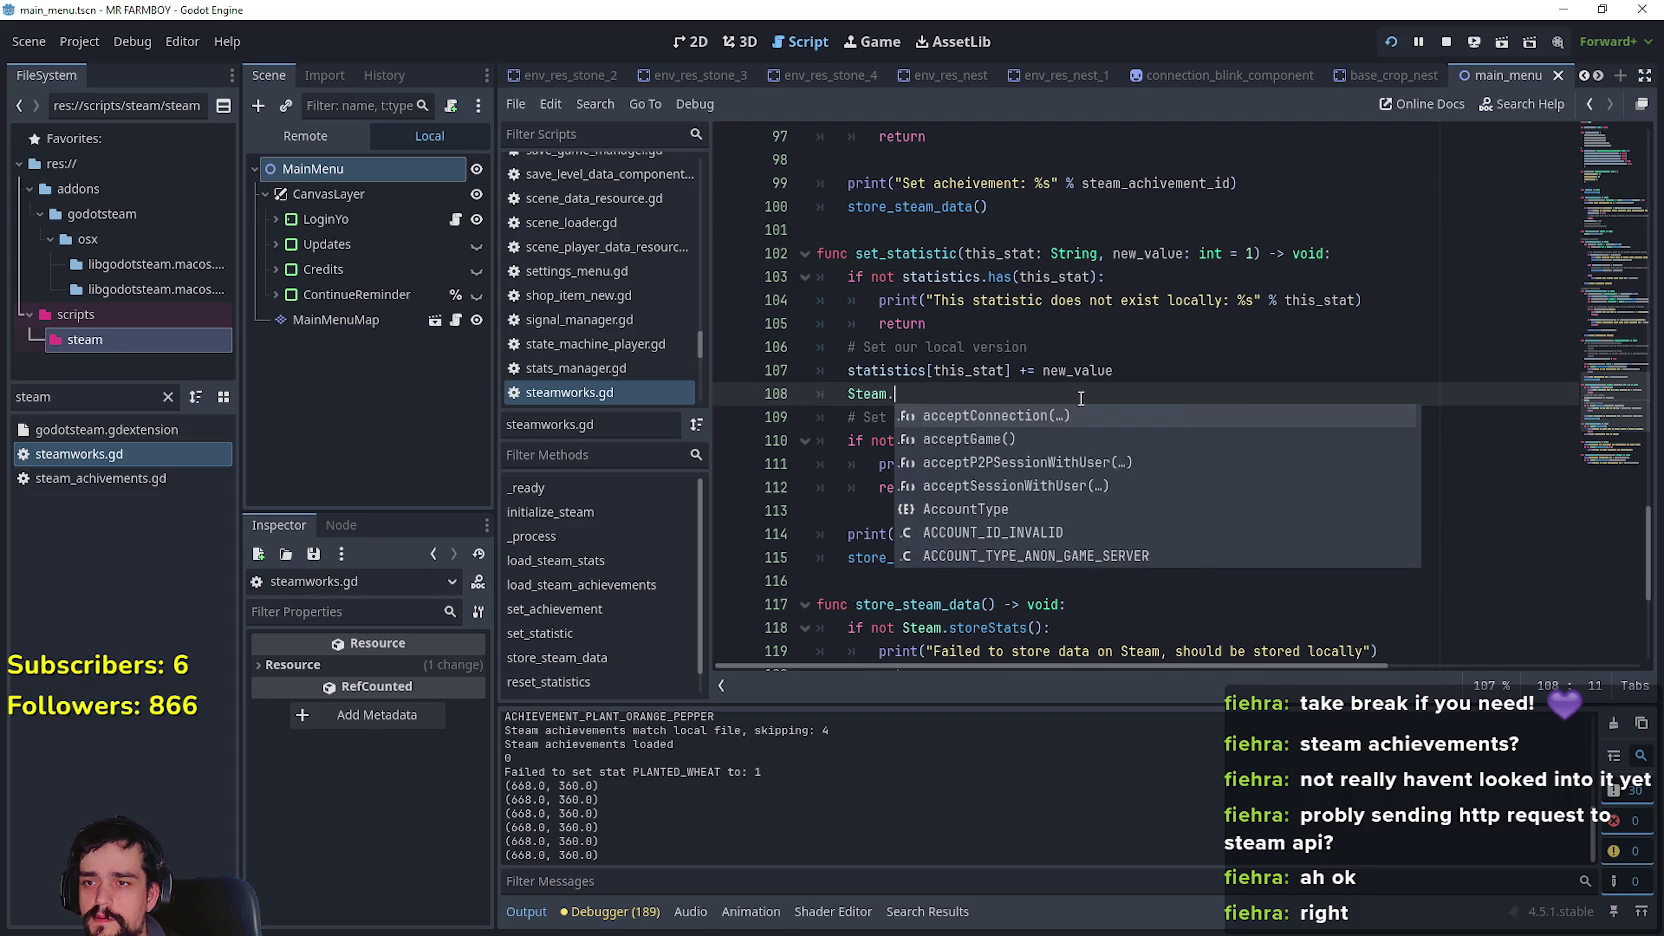
type("t")
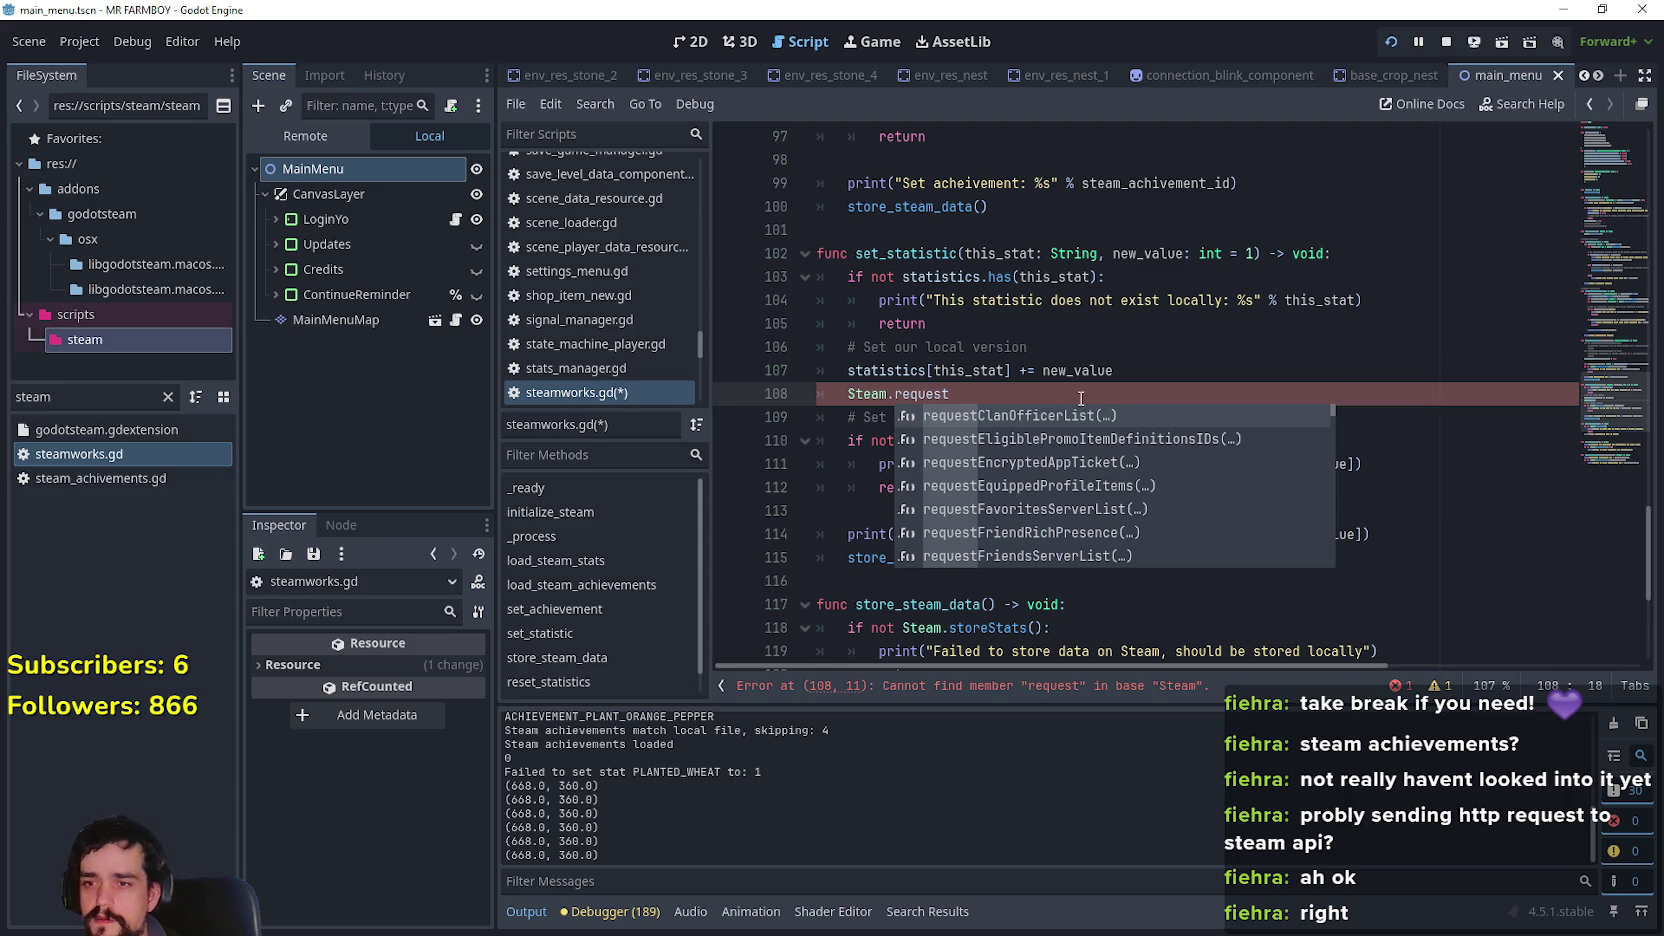
scroll(1141, 484, "down", 3)
scroll(1141, 484, "down", 2)
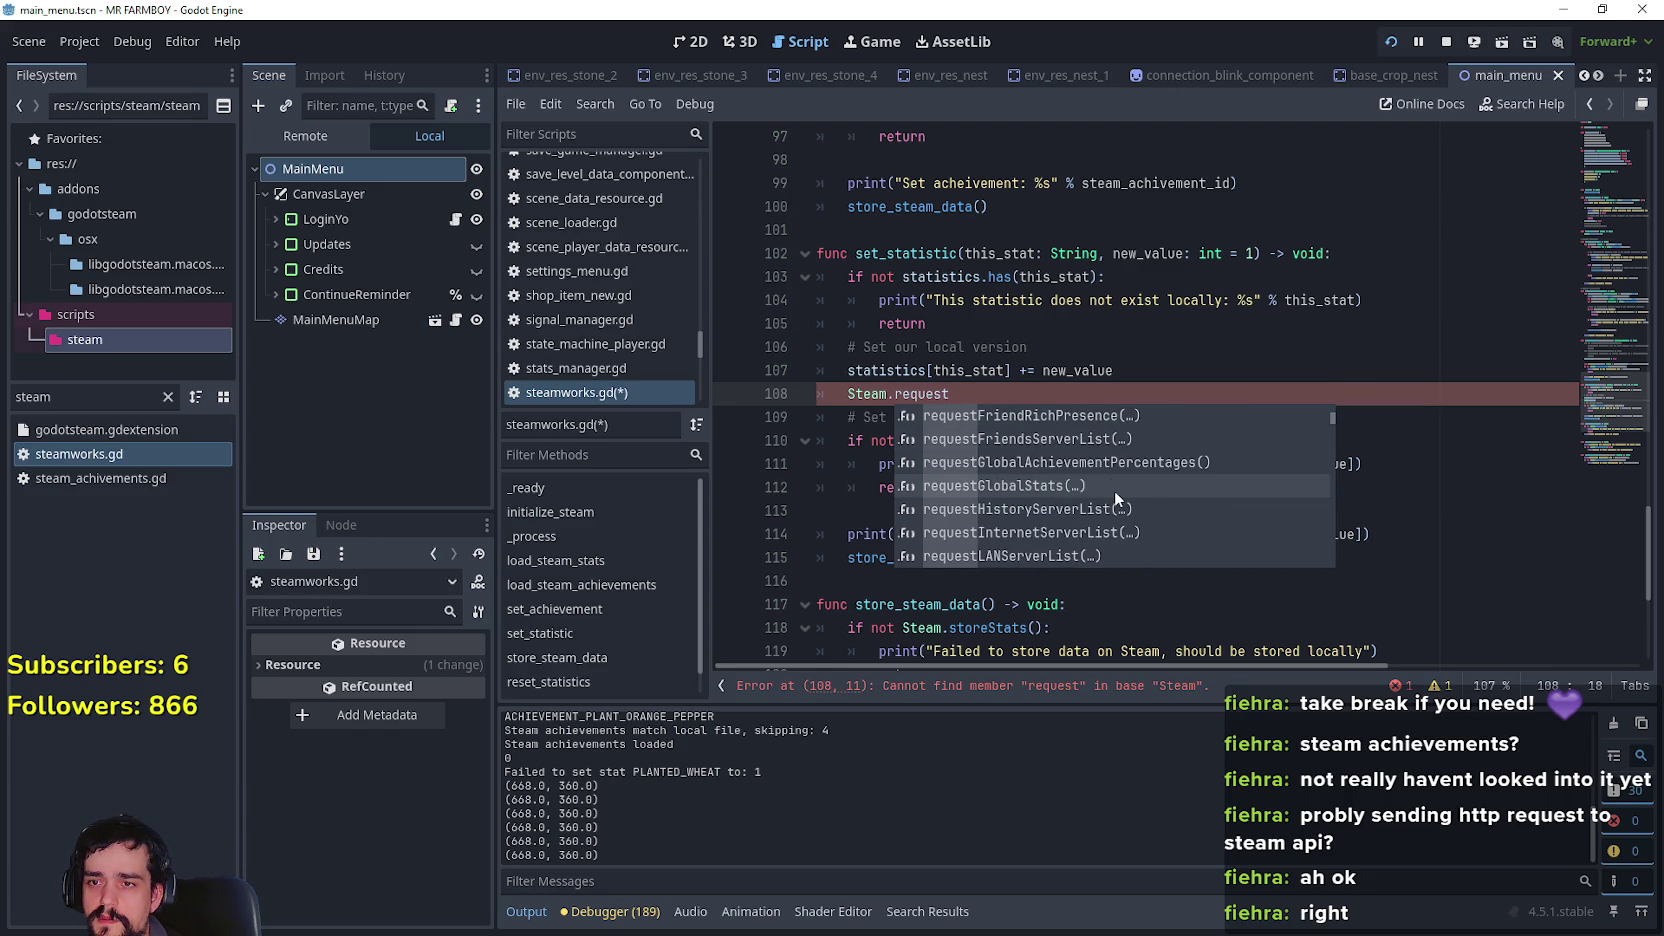
scroll(1116, 497, "down", 2)
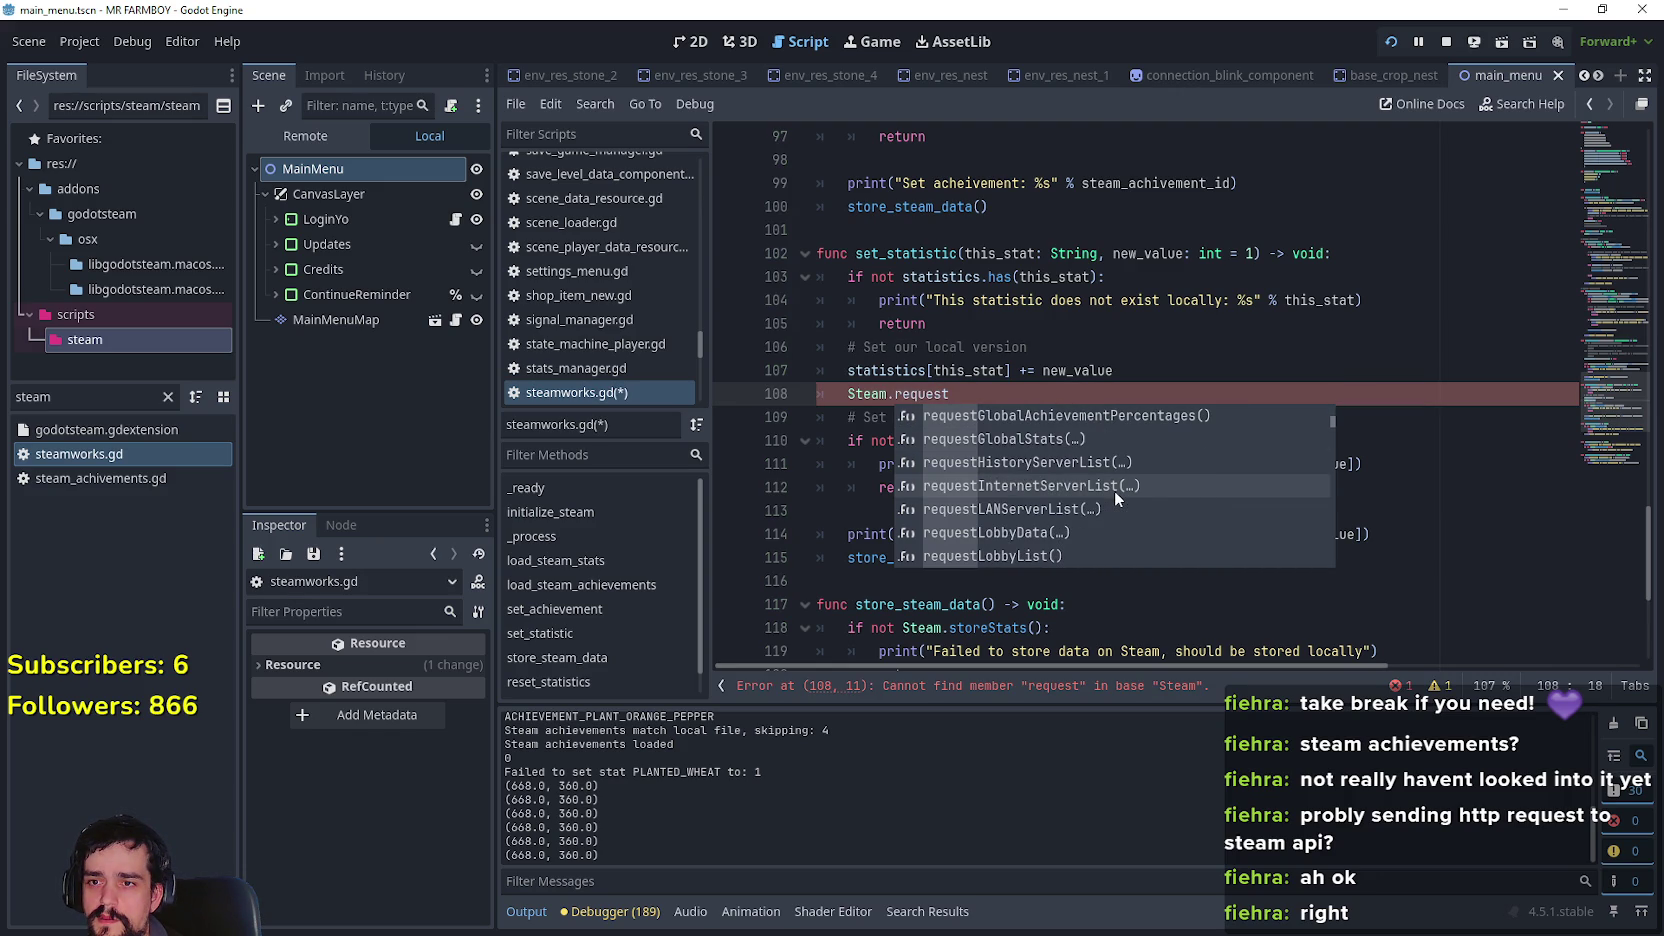
scroll(1114, 490, "up", 2)
left_click(1131, 466)
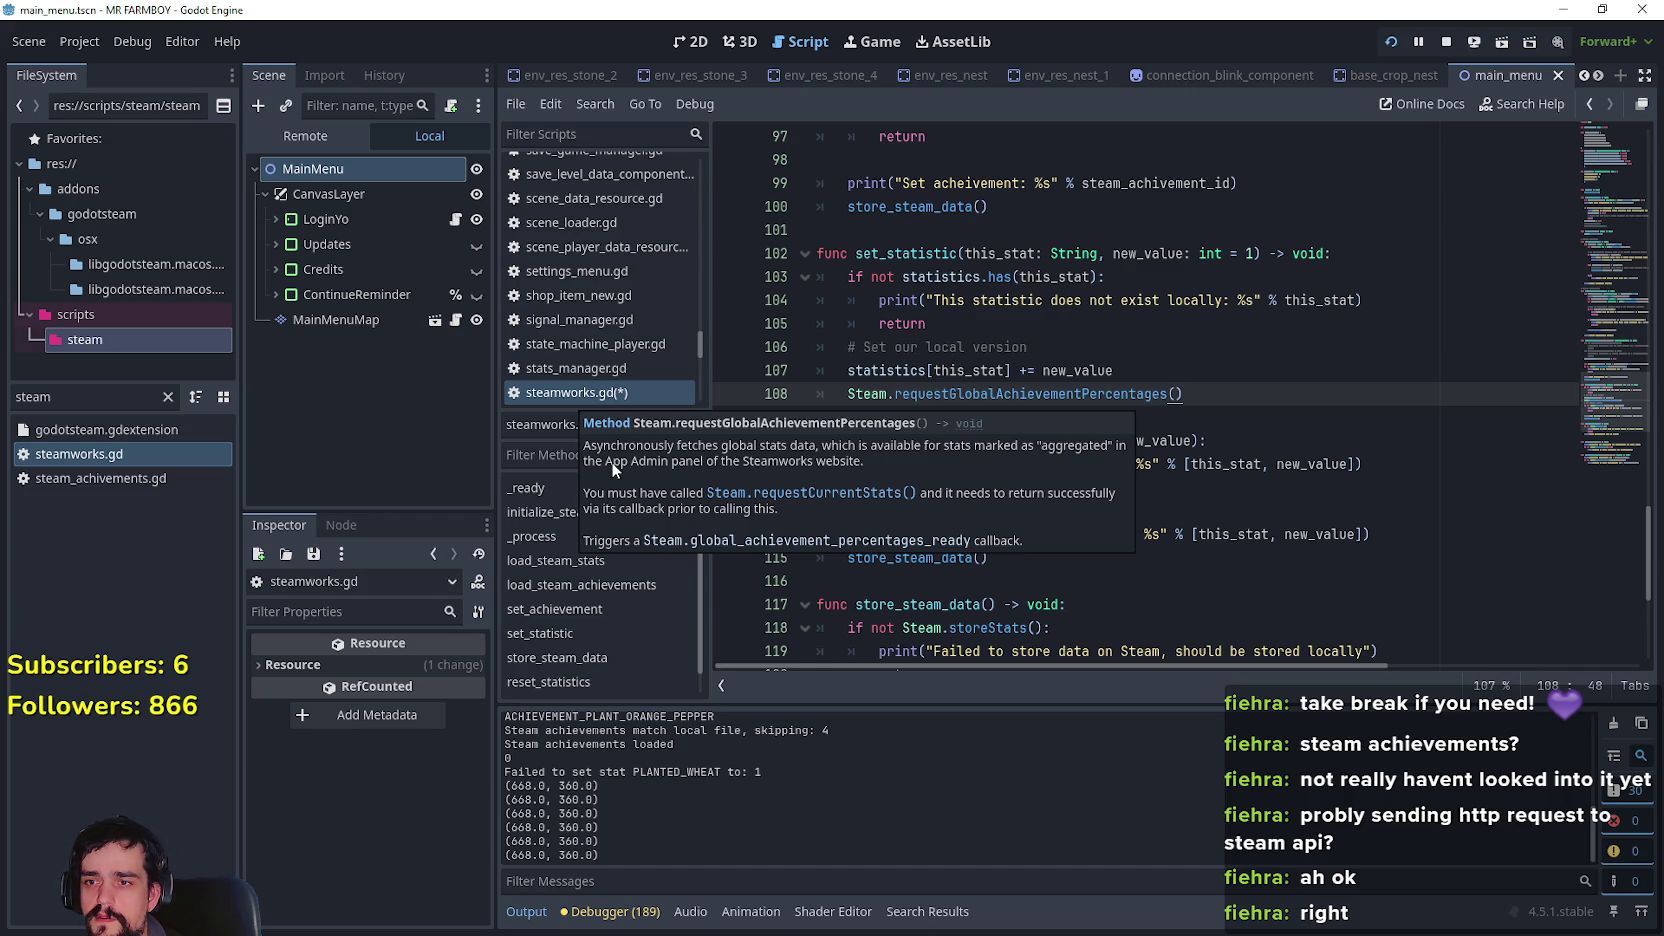
left_click_drag(1200, 394, 839, 397)
key("ctrl+c")
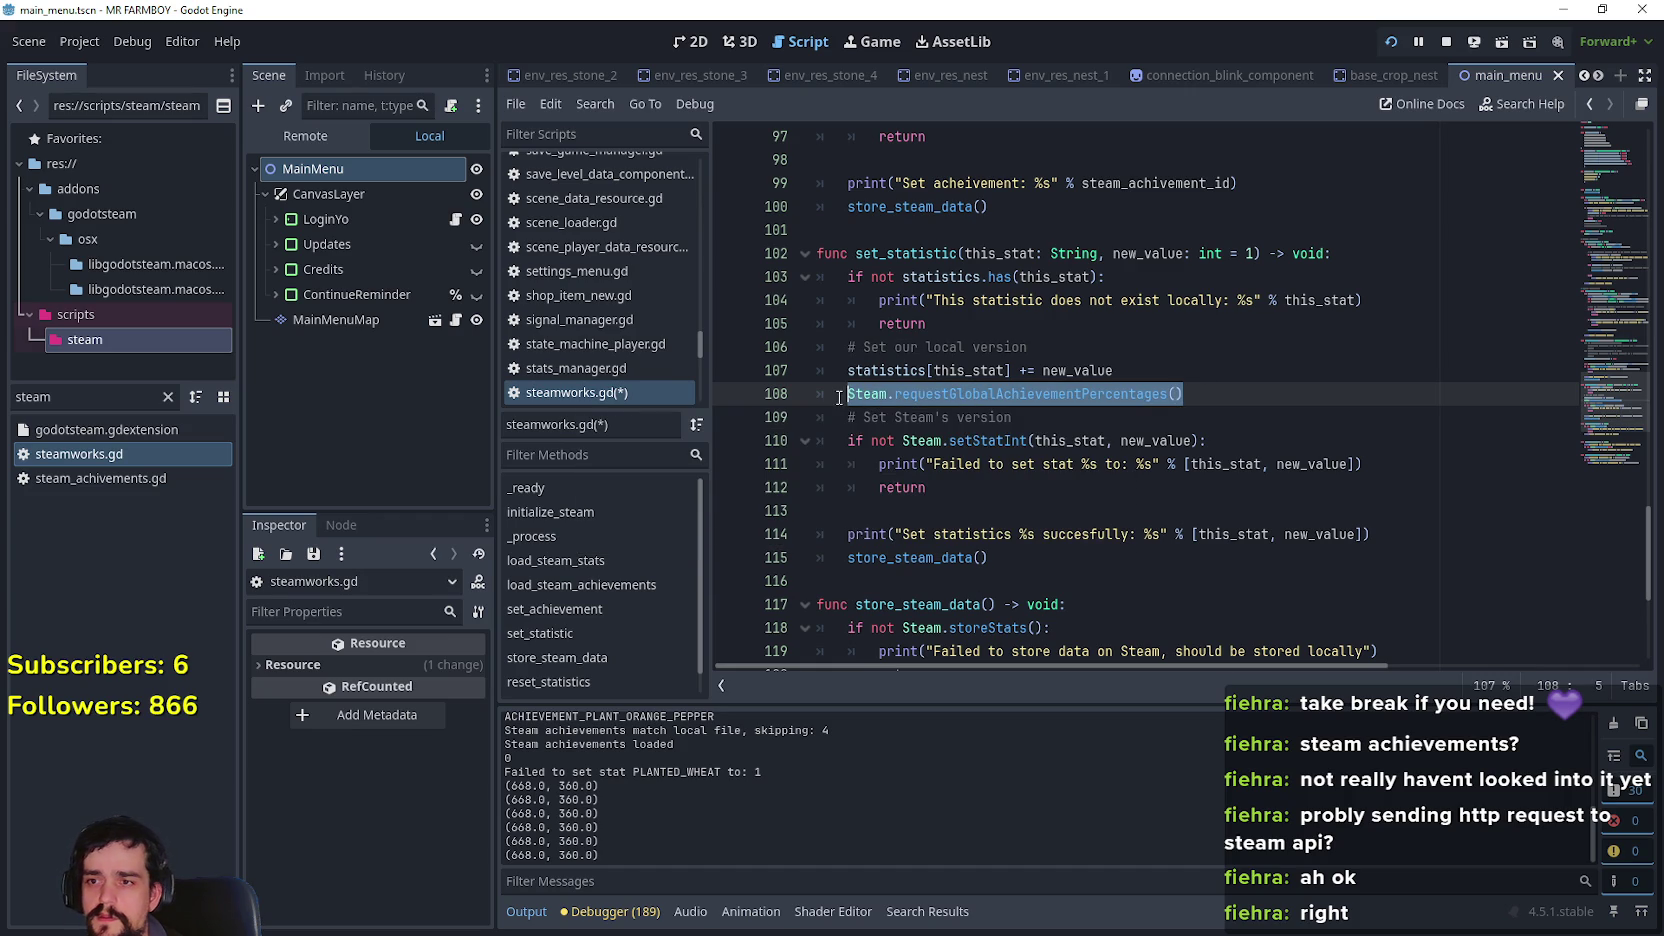
key("BackSpace")
key("BackSpace")
key("BackSpace")
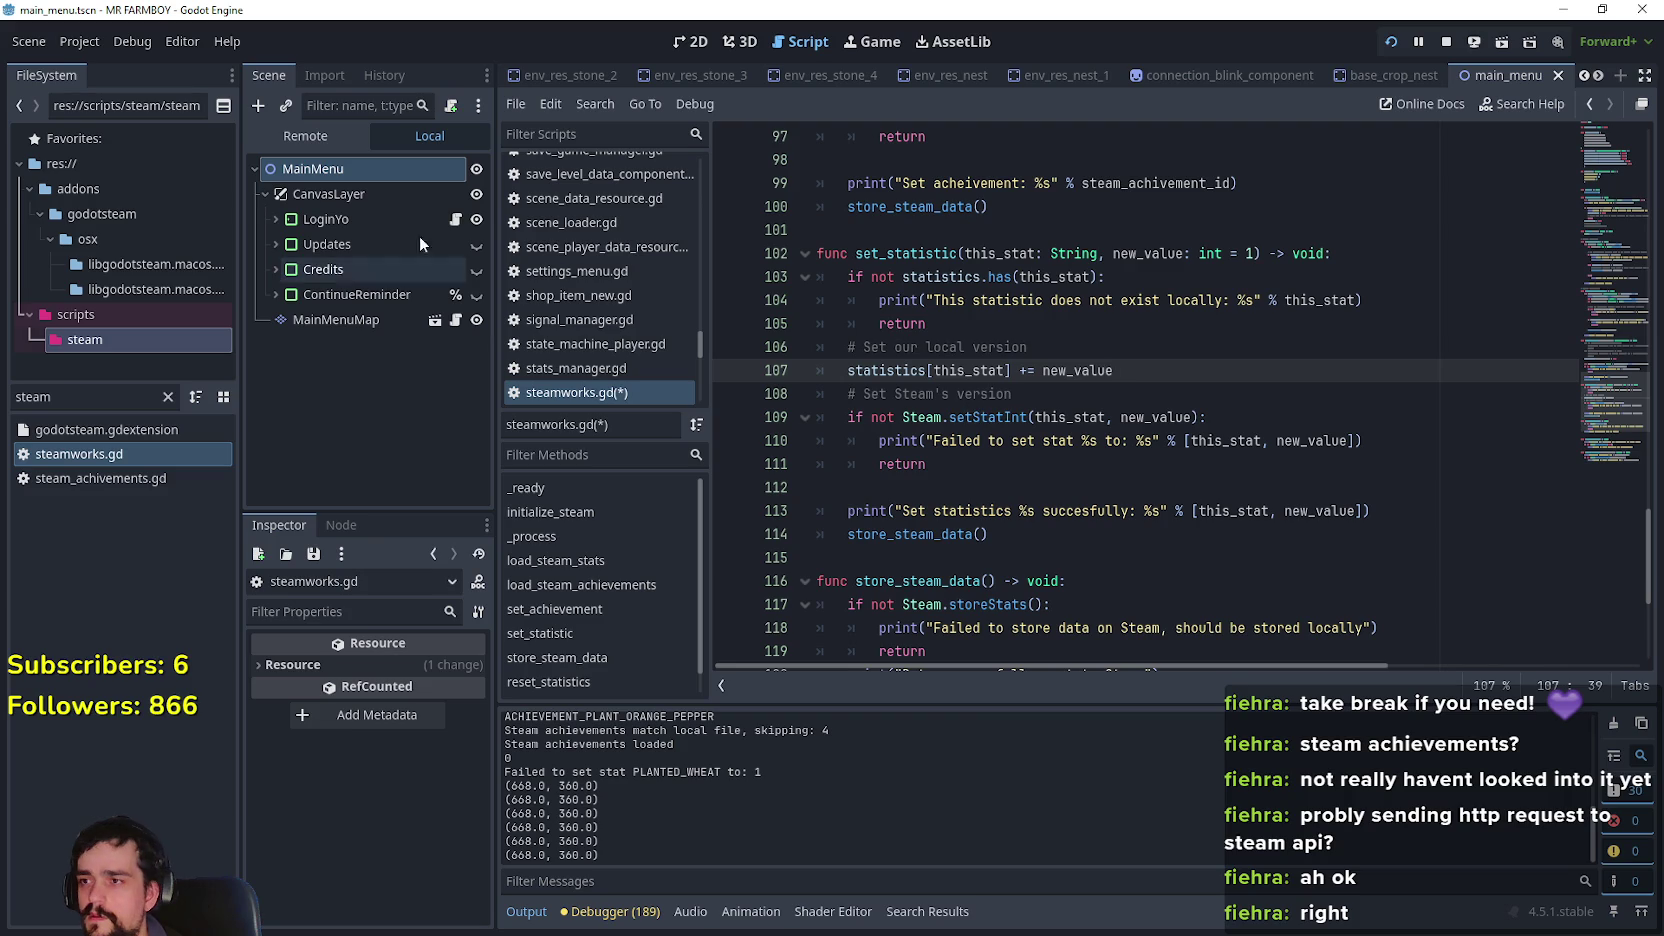
Open login_yo.gd and replace line 31's requestCurrentStats() with requestGlobalAchievementPercentages()
left_click(455, 219)
left_click_drag(1210, 468, 851, 462)
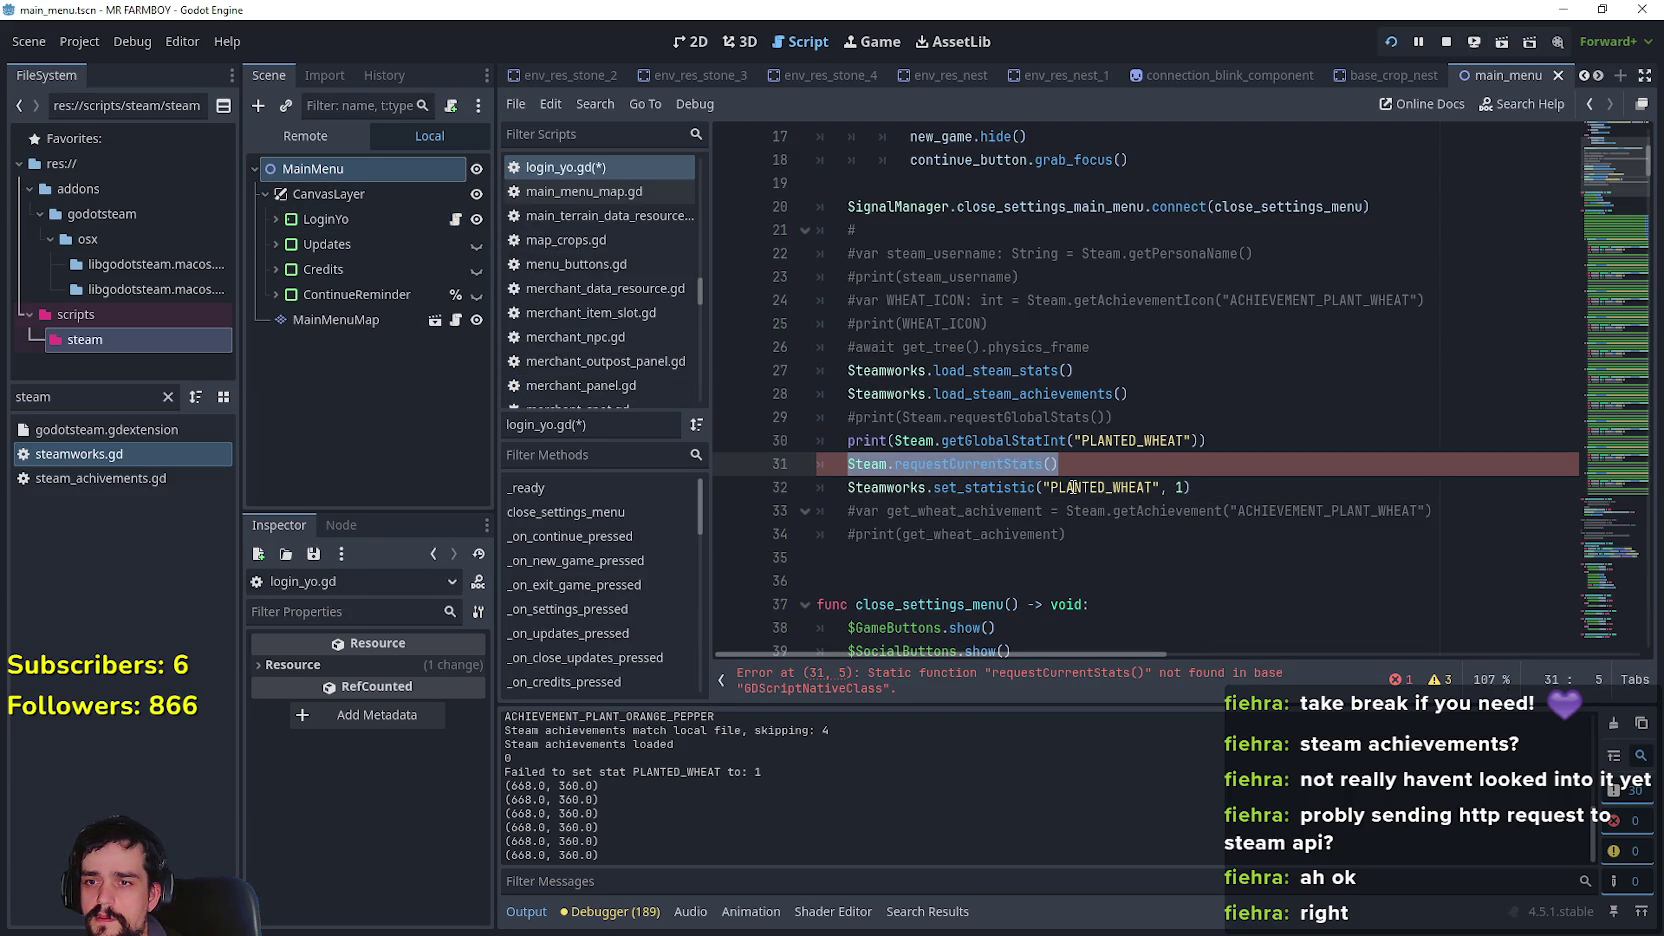
key("ctrl+v")
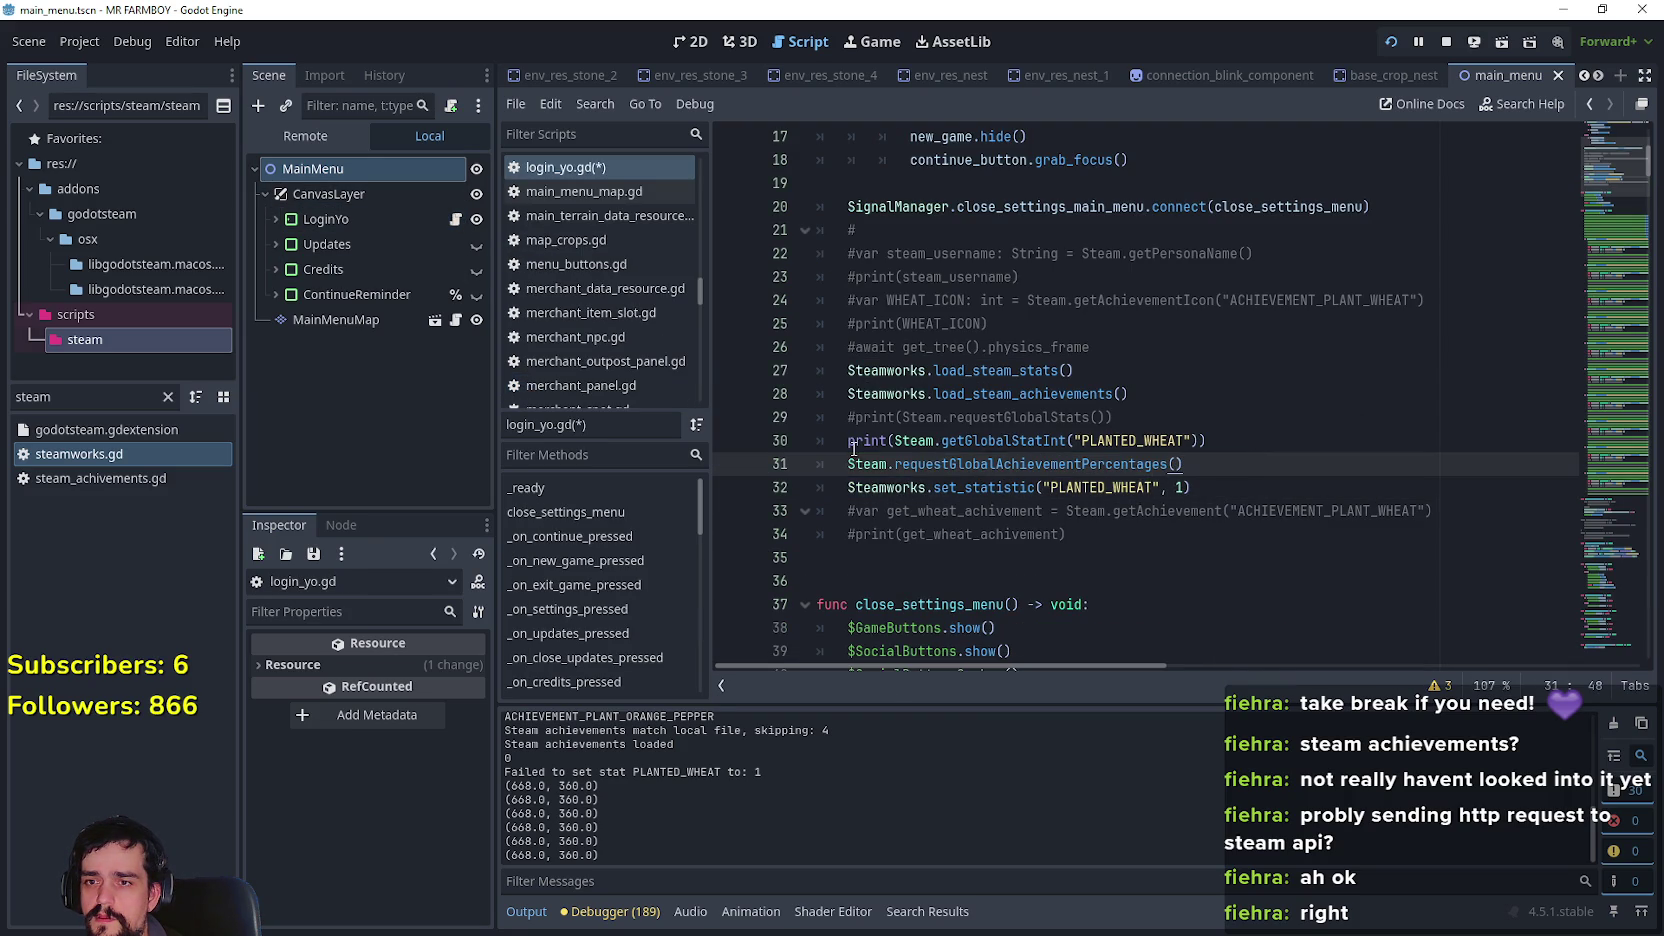
Remove the print( wrapper from line 30's getGlobalStatInt("PLANTED_WHEAT") call and stop the running game
mouse_move(892, 440)
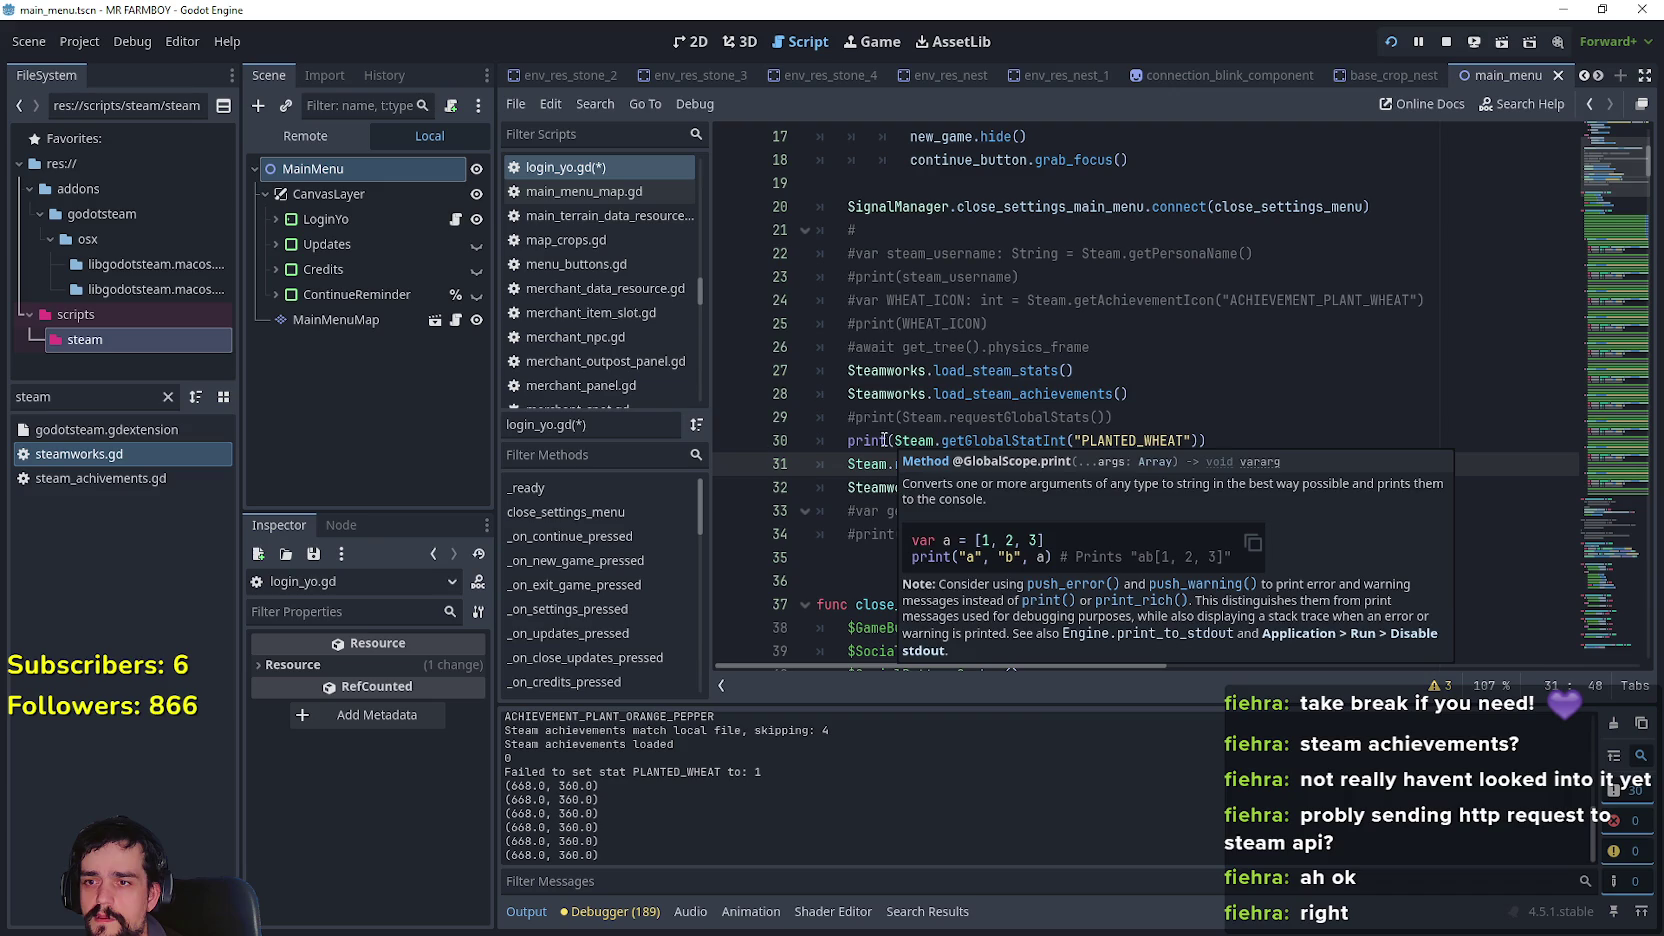
left_click_drag(895, 441, 848, 441)
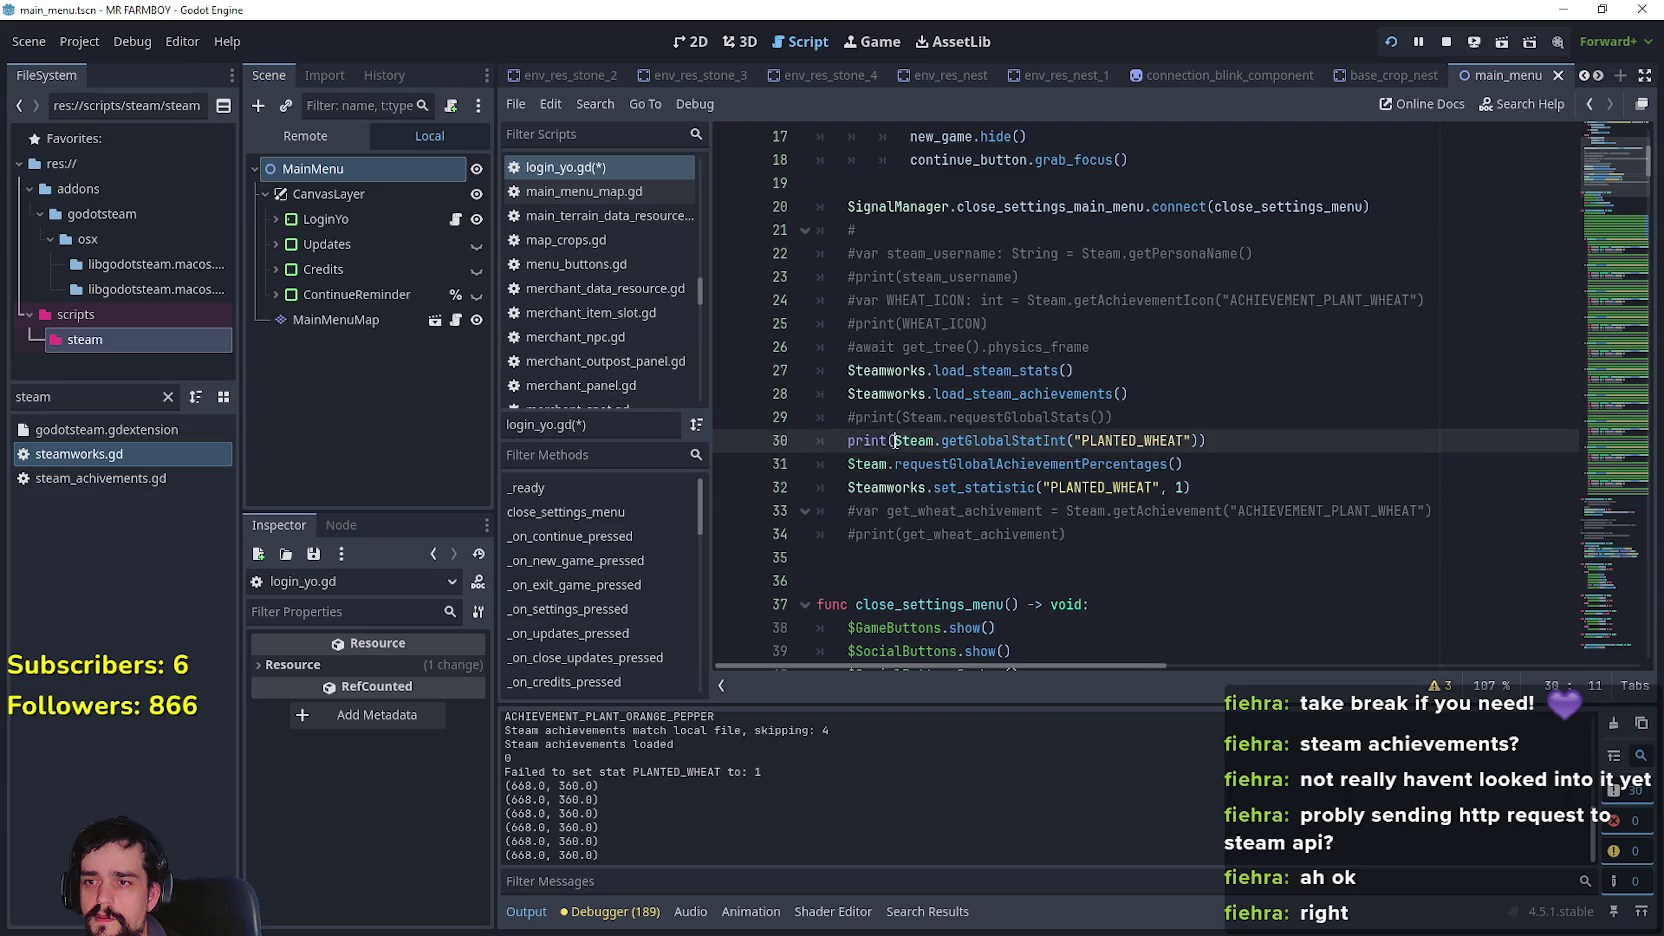
key("BackSpace")
key("BackSpace")
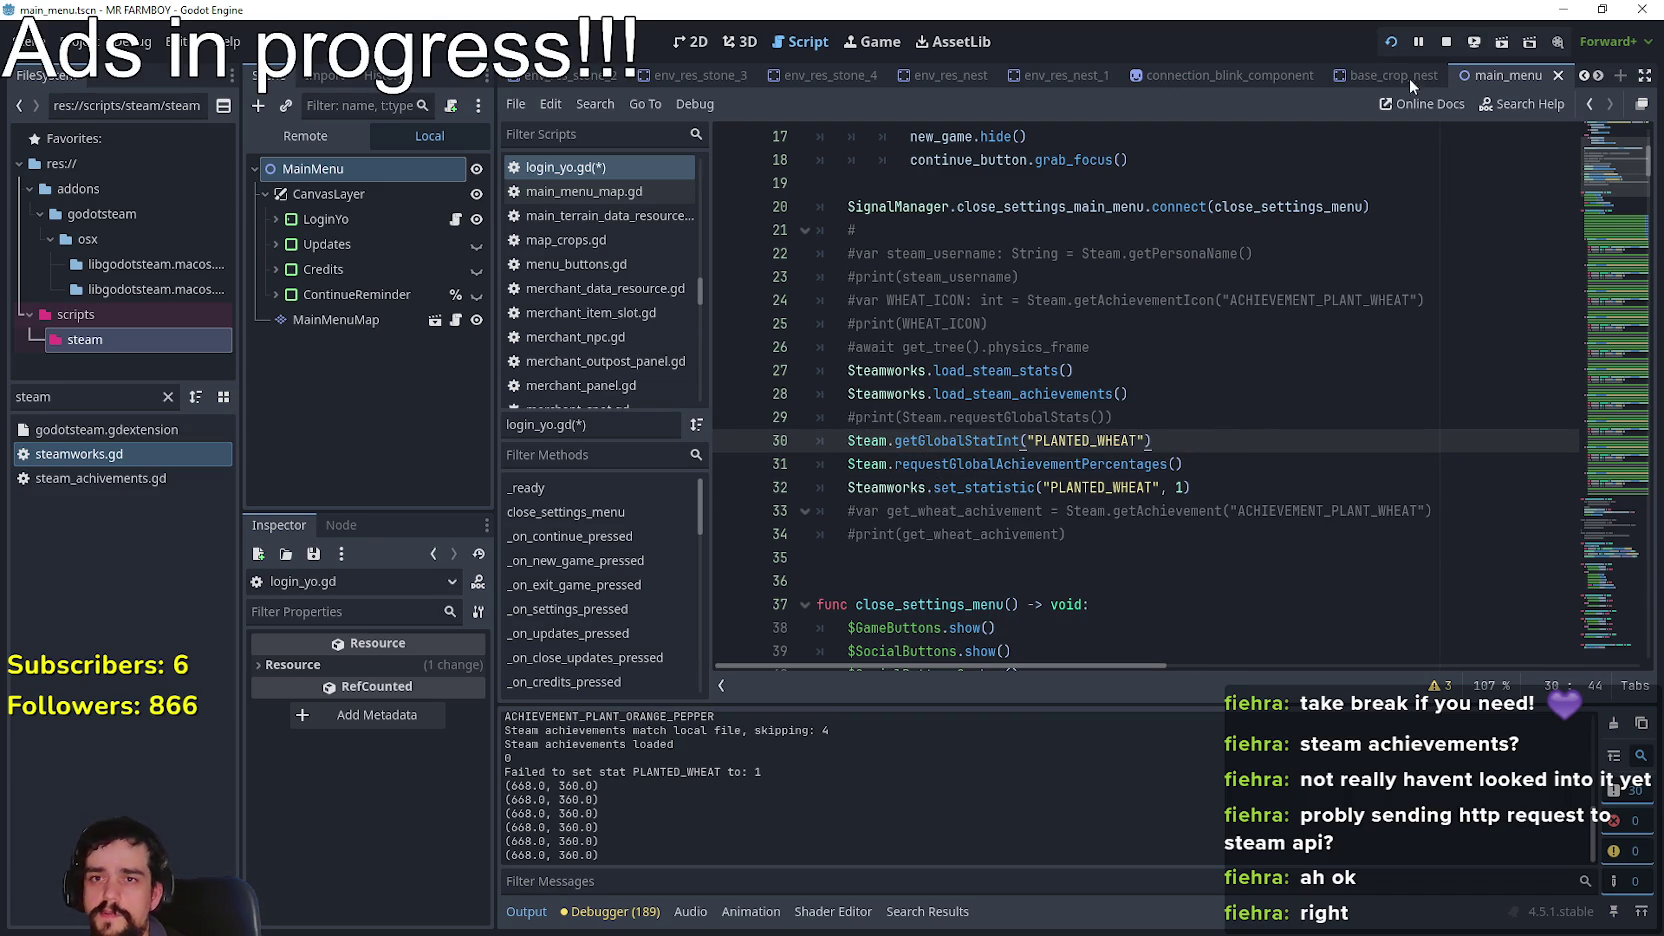
left_click(1446, 44)
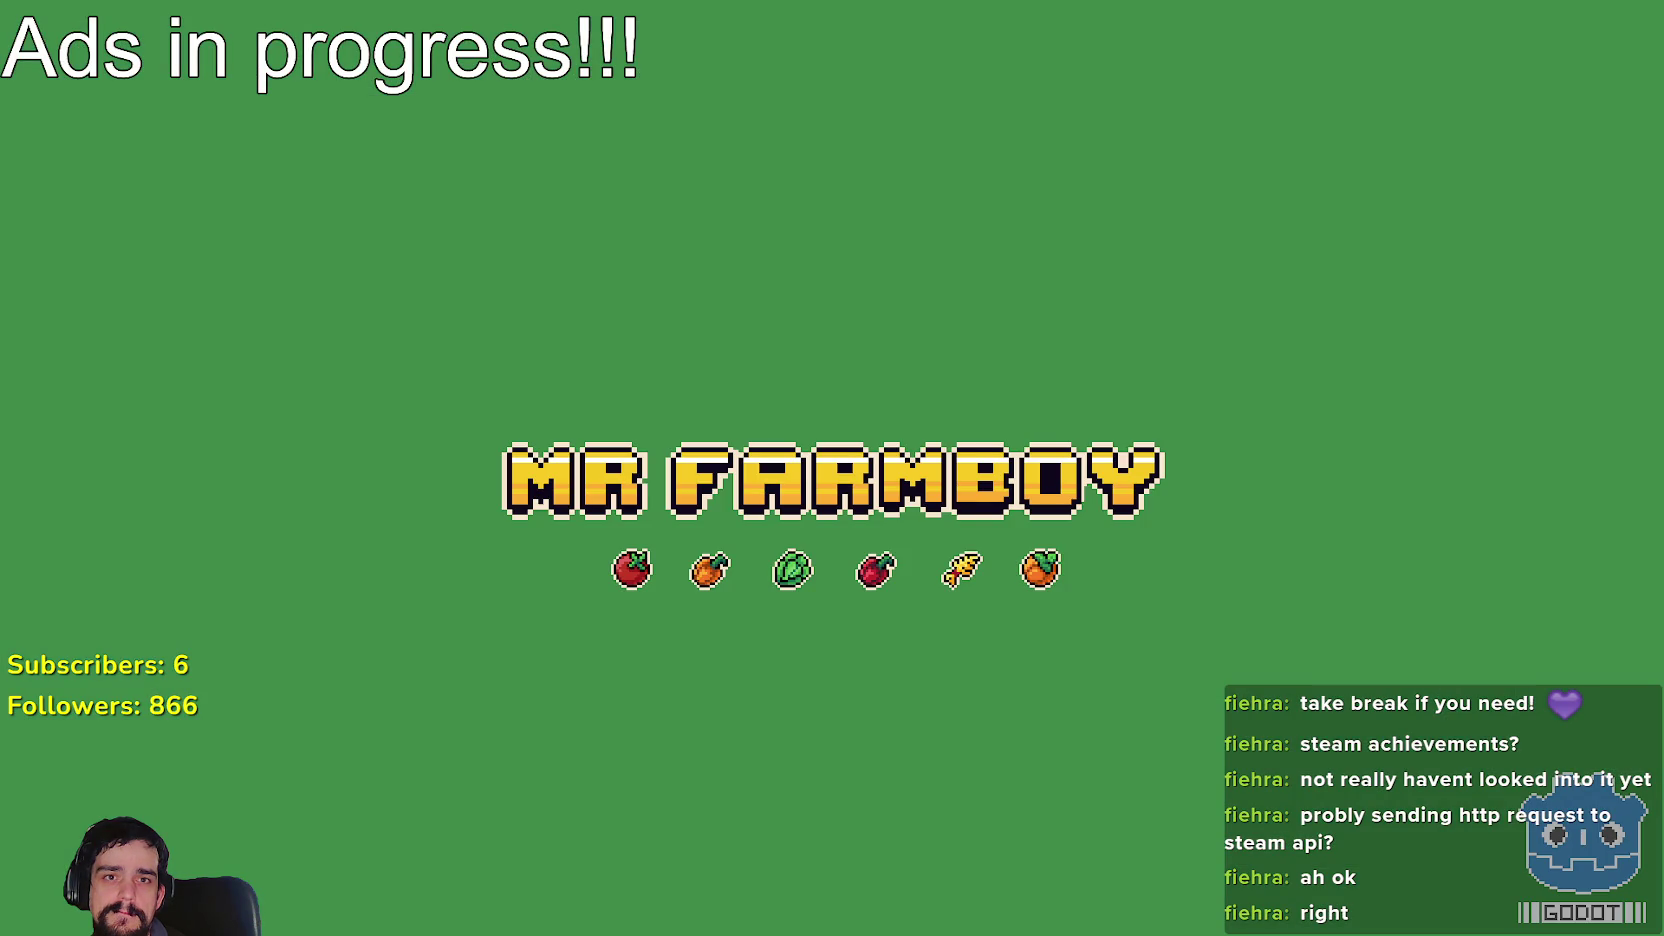
Browse the MR FARMBOY library page and community hub to reach its personal achievement stats
scroll(1364, 636, "down", 5)
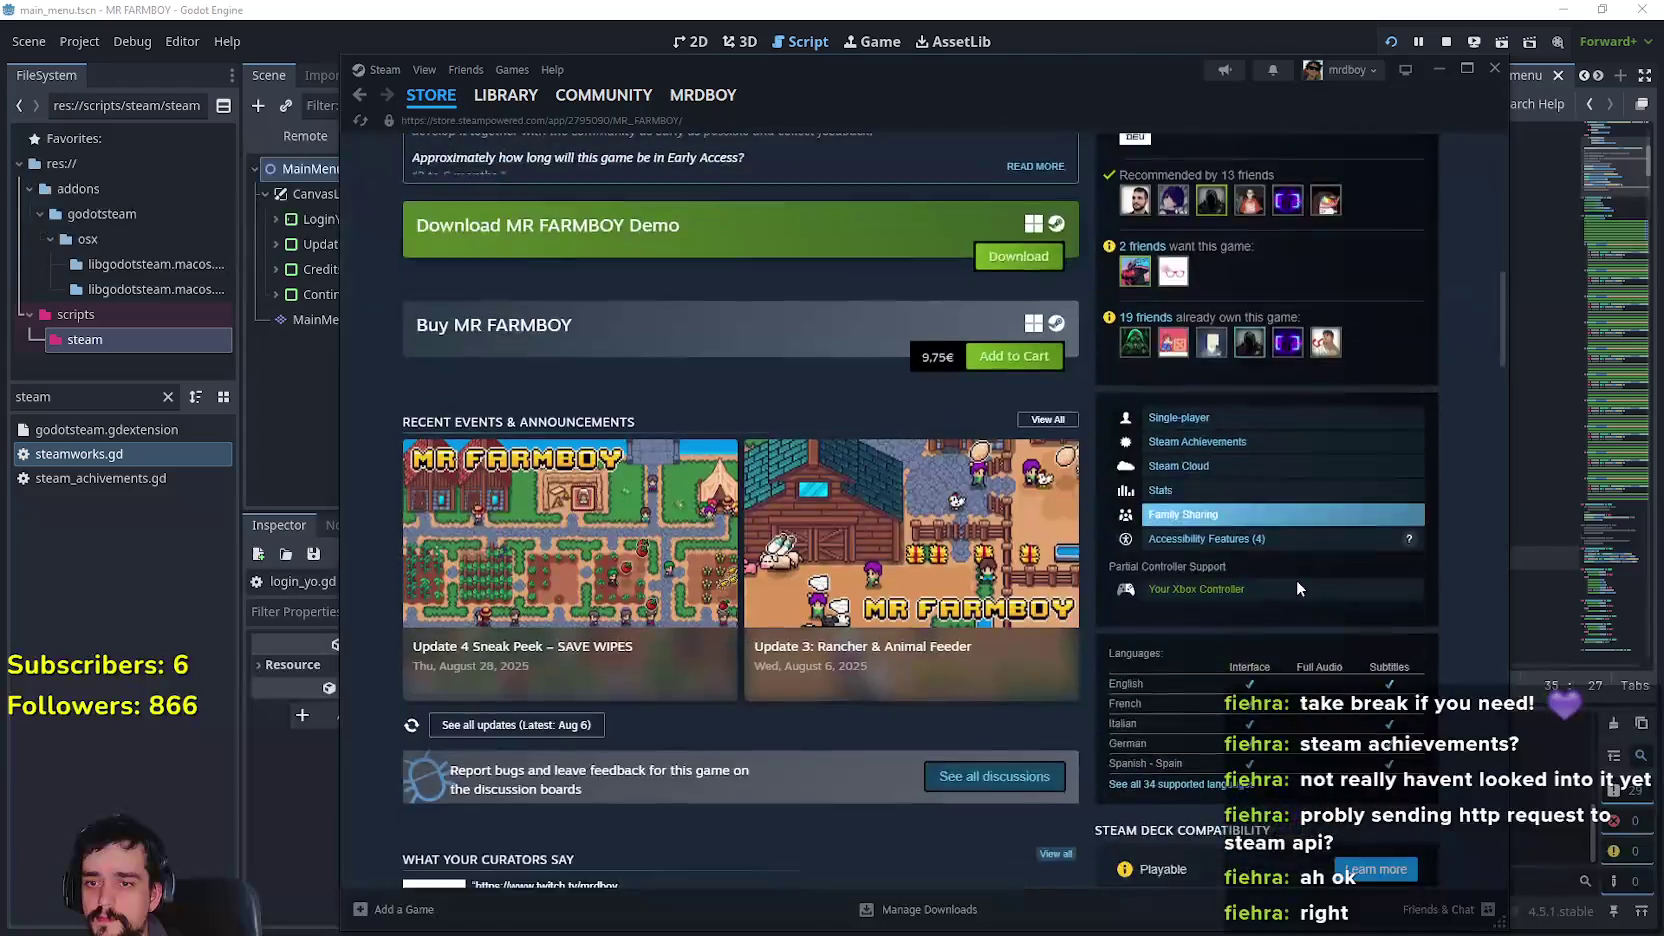
left_click(1392, 815)
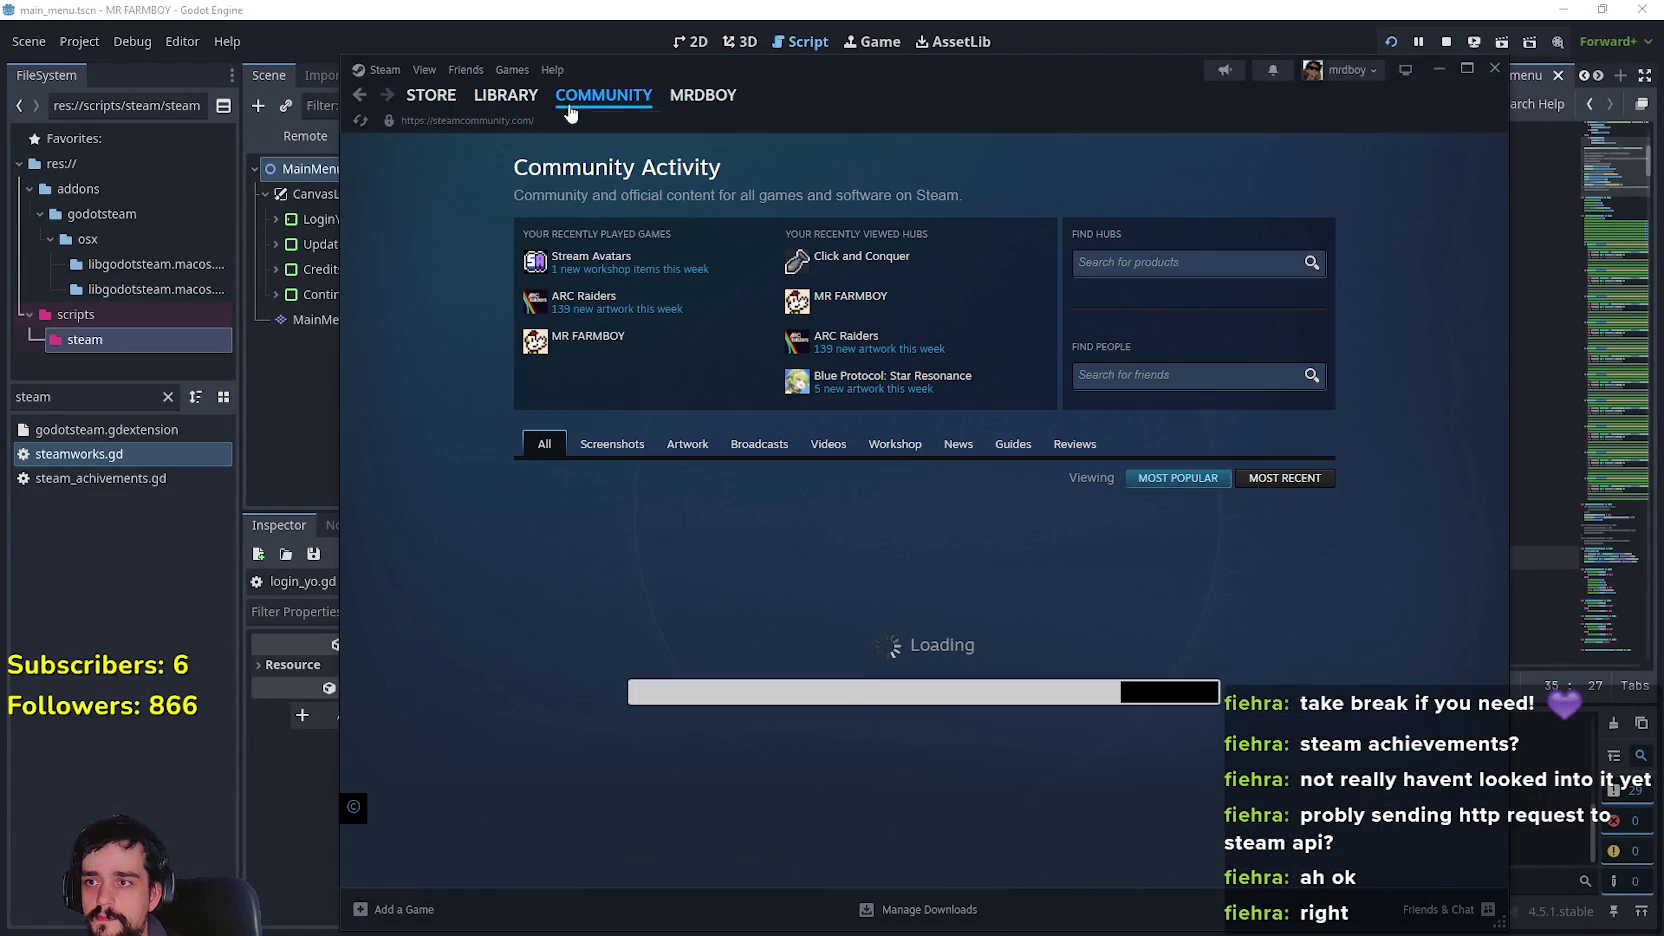
left_click(505, 95)
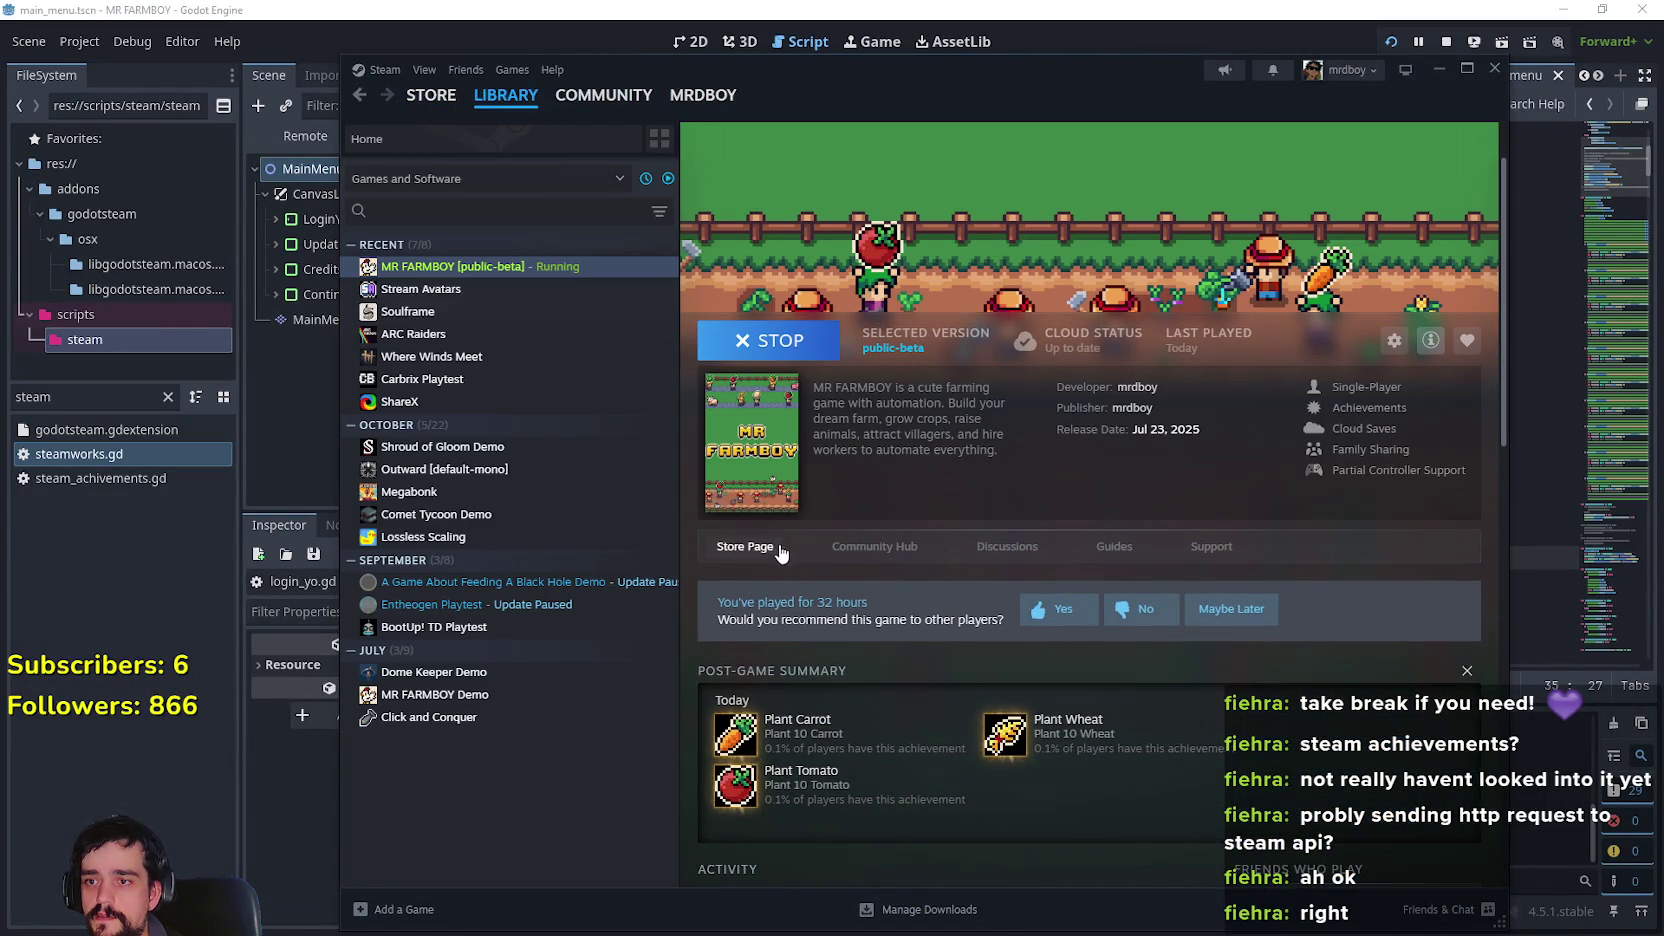
left_click(872, 547)
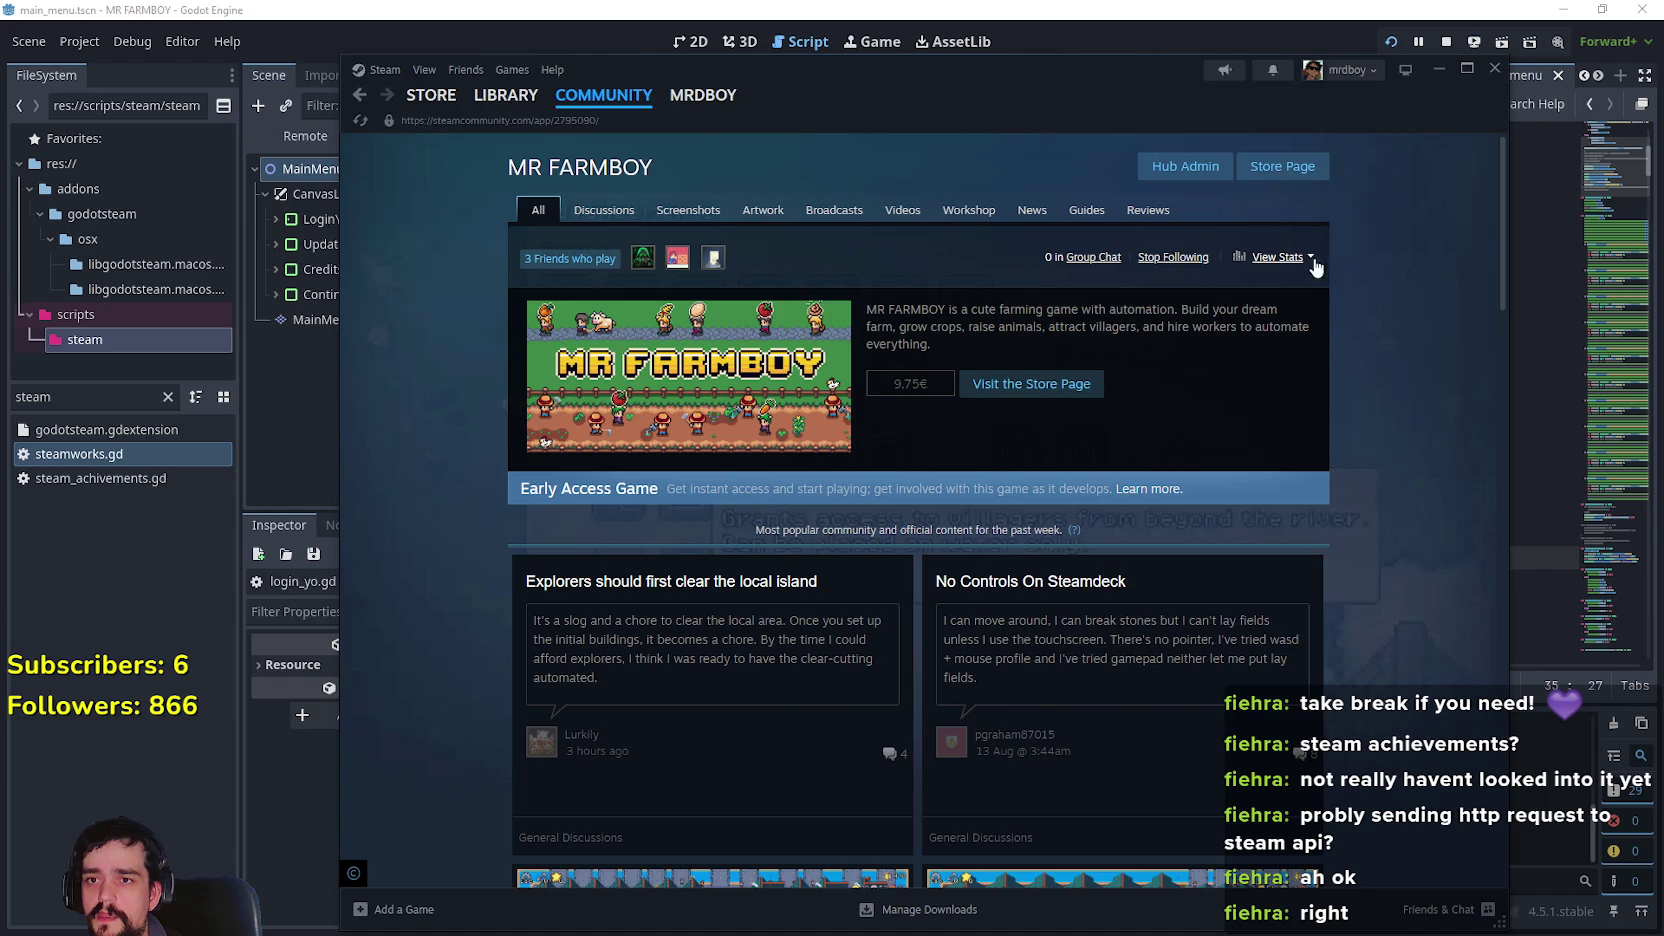
left_click(1276, 256)
left_click(1215, 291)
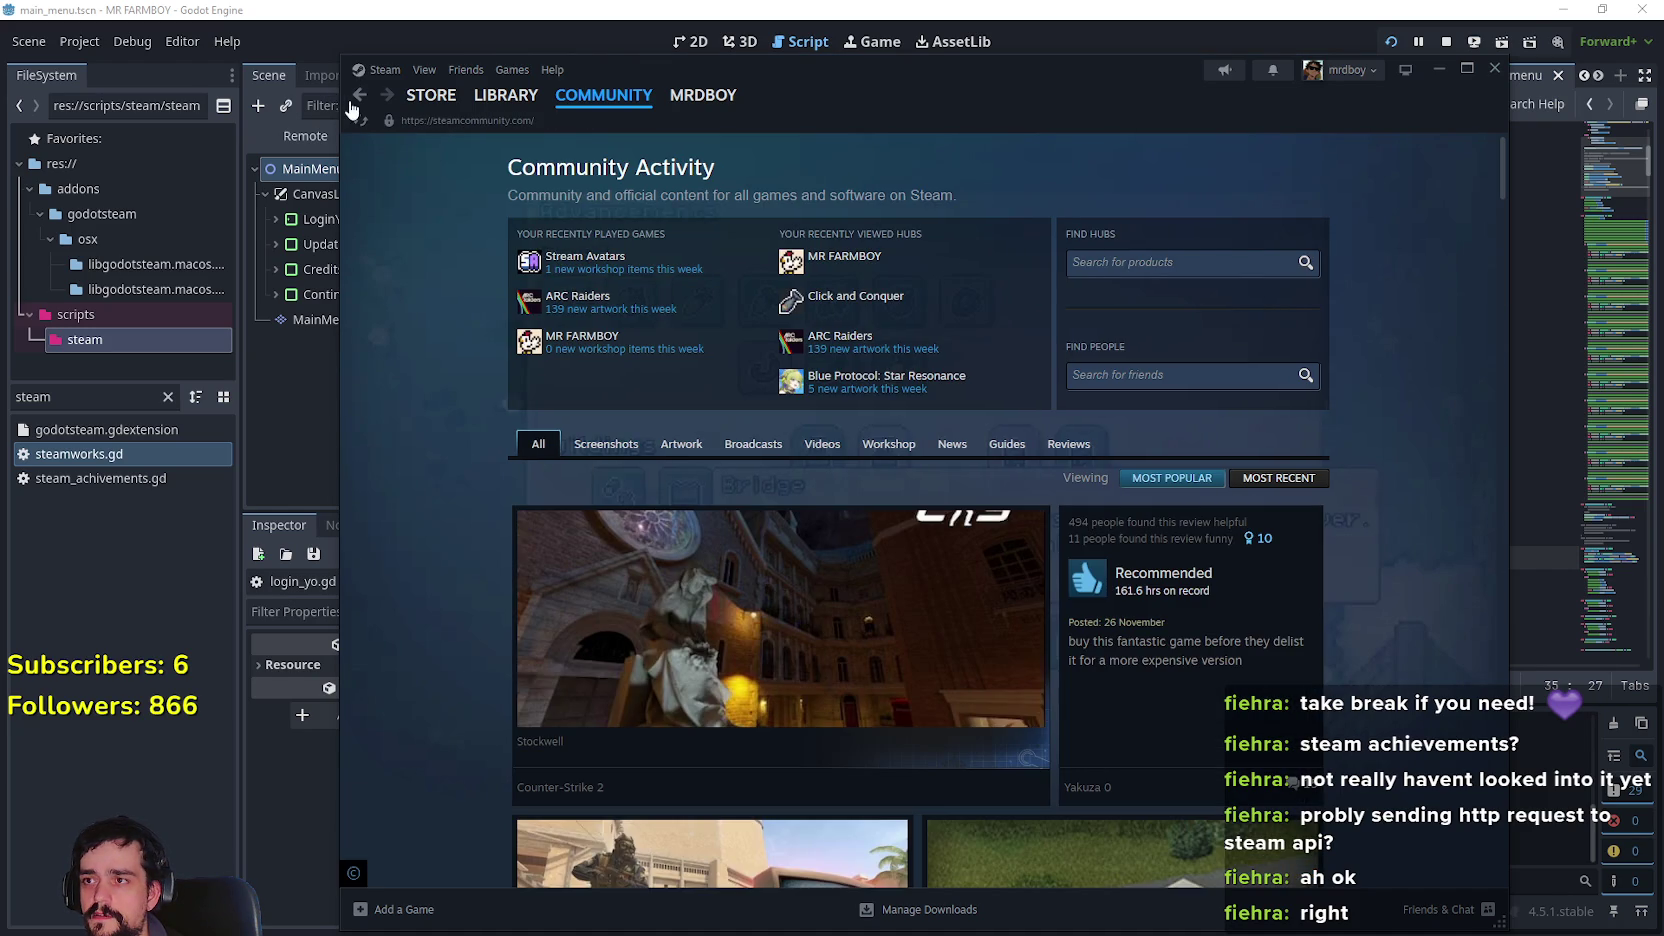
left_click(358, 96)
left_click(1264, 262)
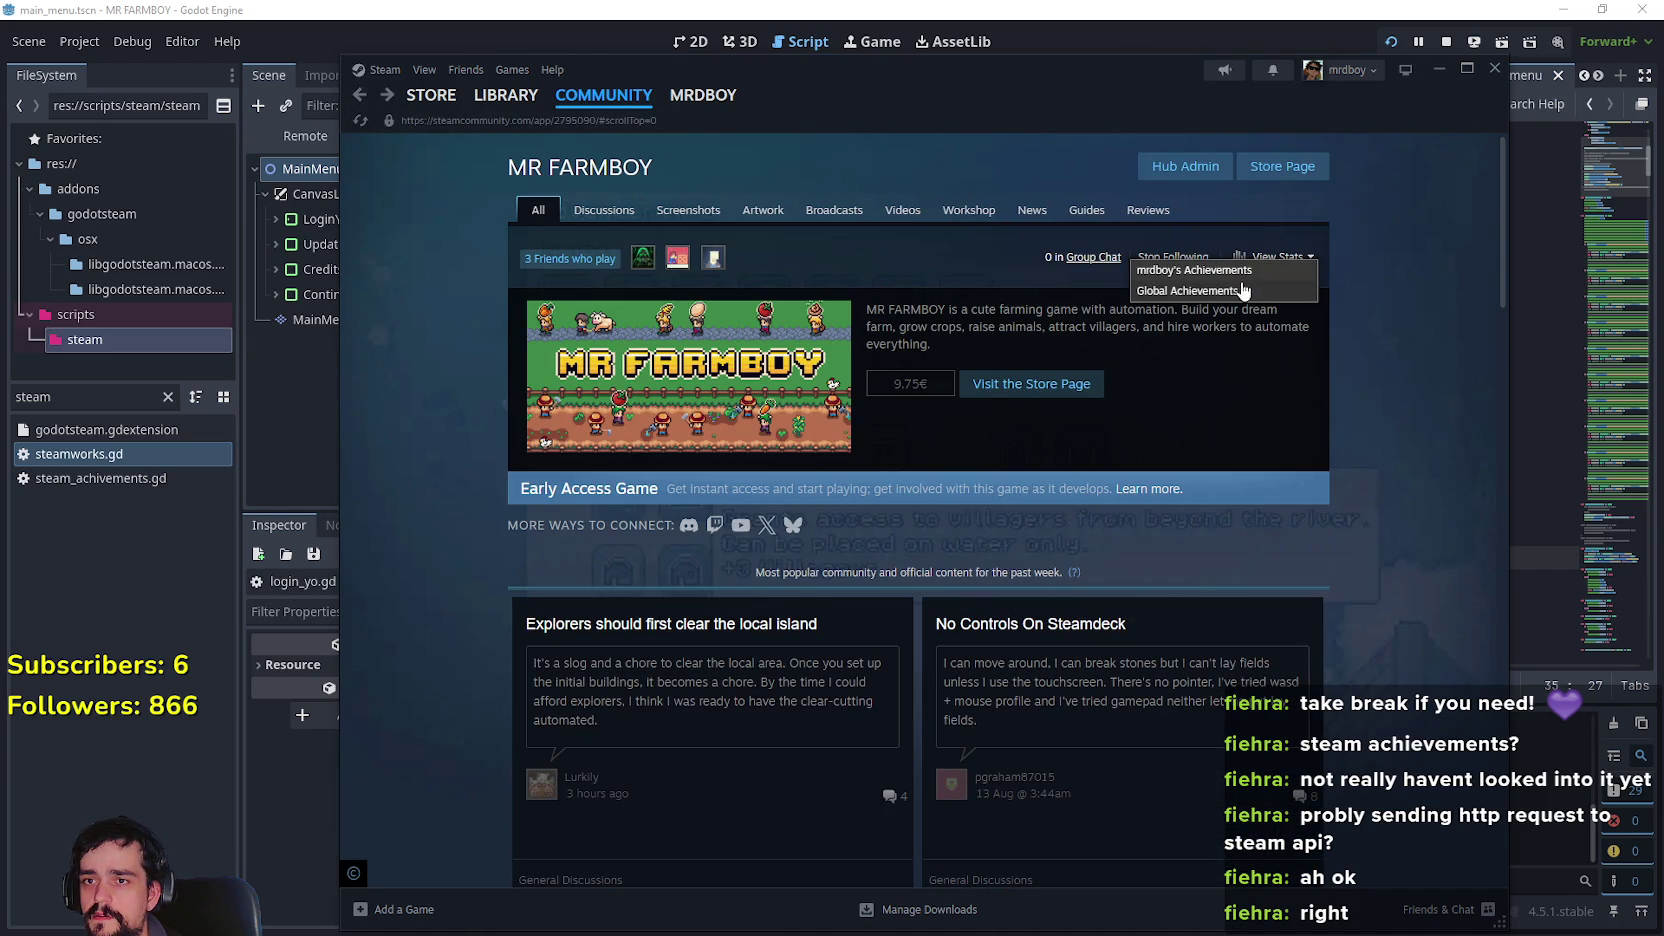
left_click(1244, 288)
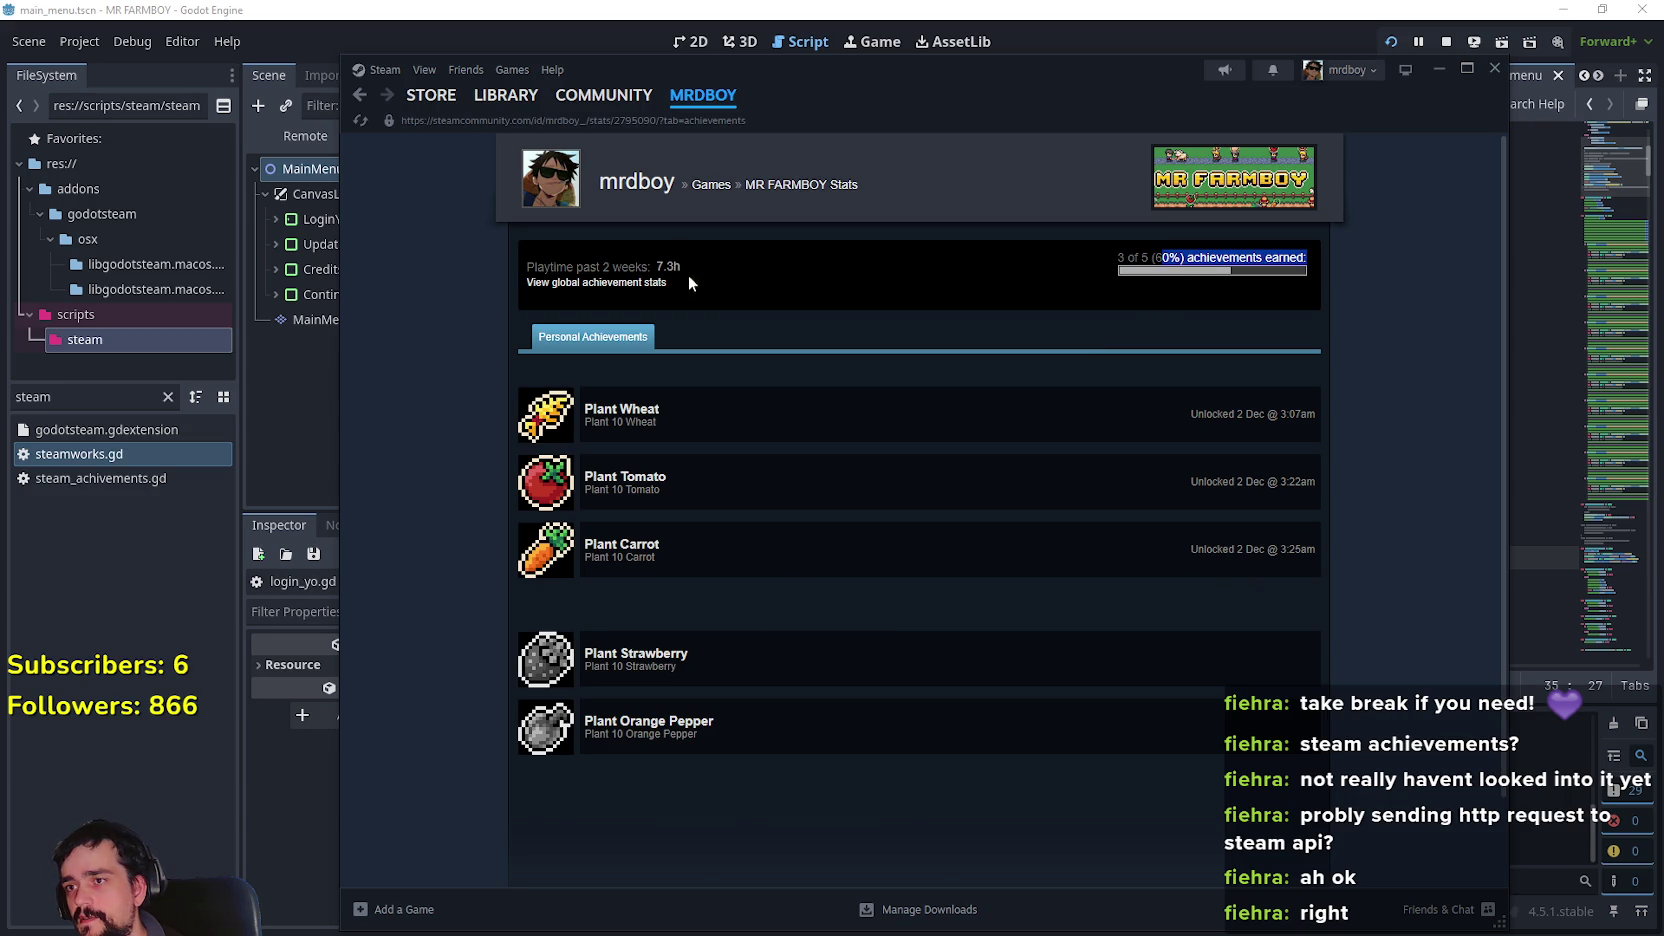
From the MR FARMBOY library page, view Global Achievements (all five at 0.0%), then close the overlay
left_click(603, 95)
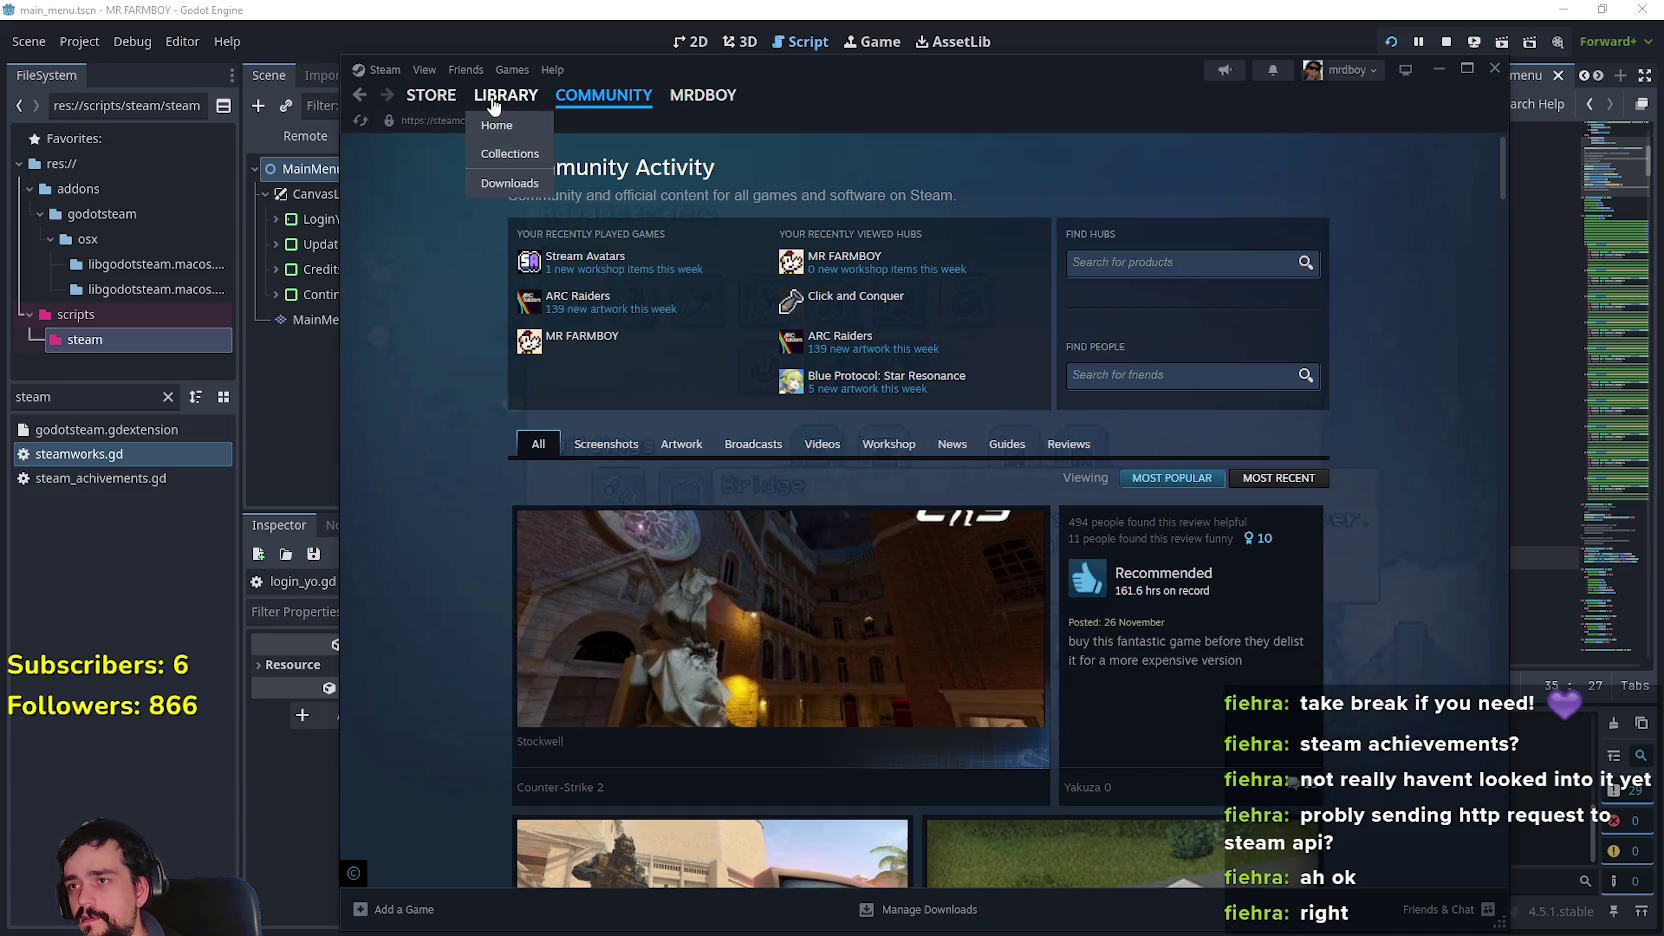
left_click(505, 95)
scroll(1068, 610, "down", 4)
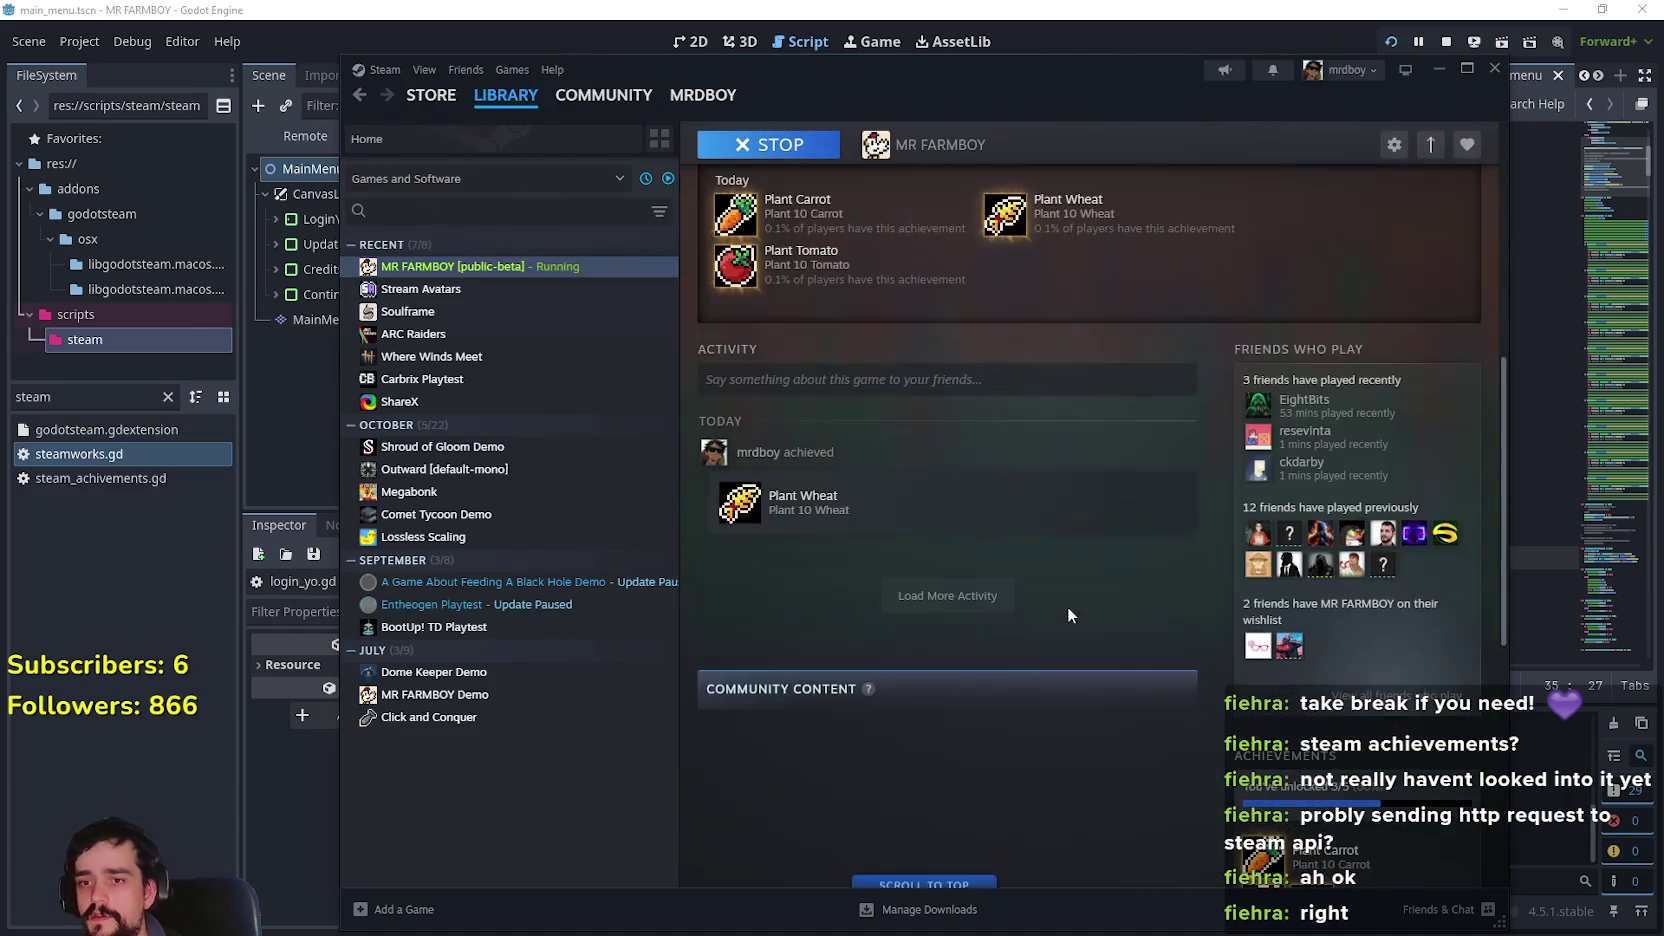
scroll(1068, 610, "up", 5)
scroll(1075, 684, "down", 10)
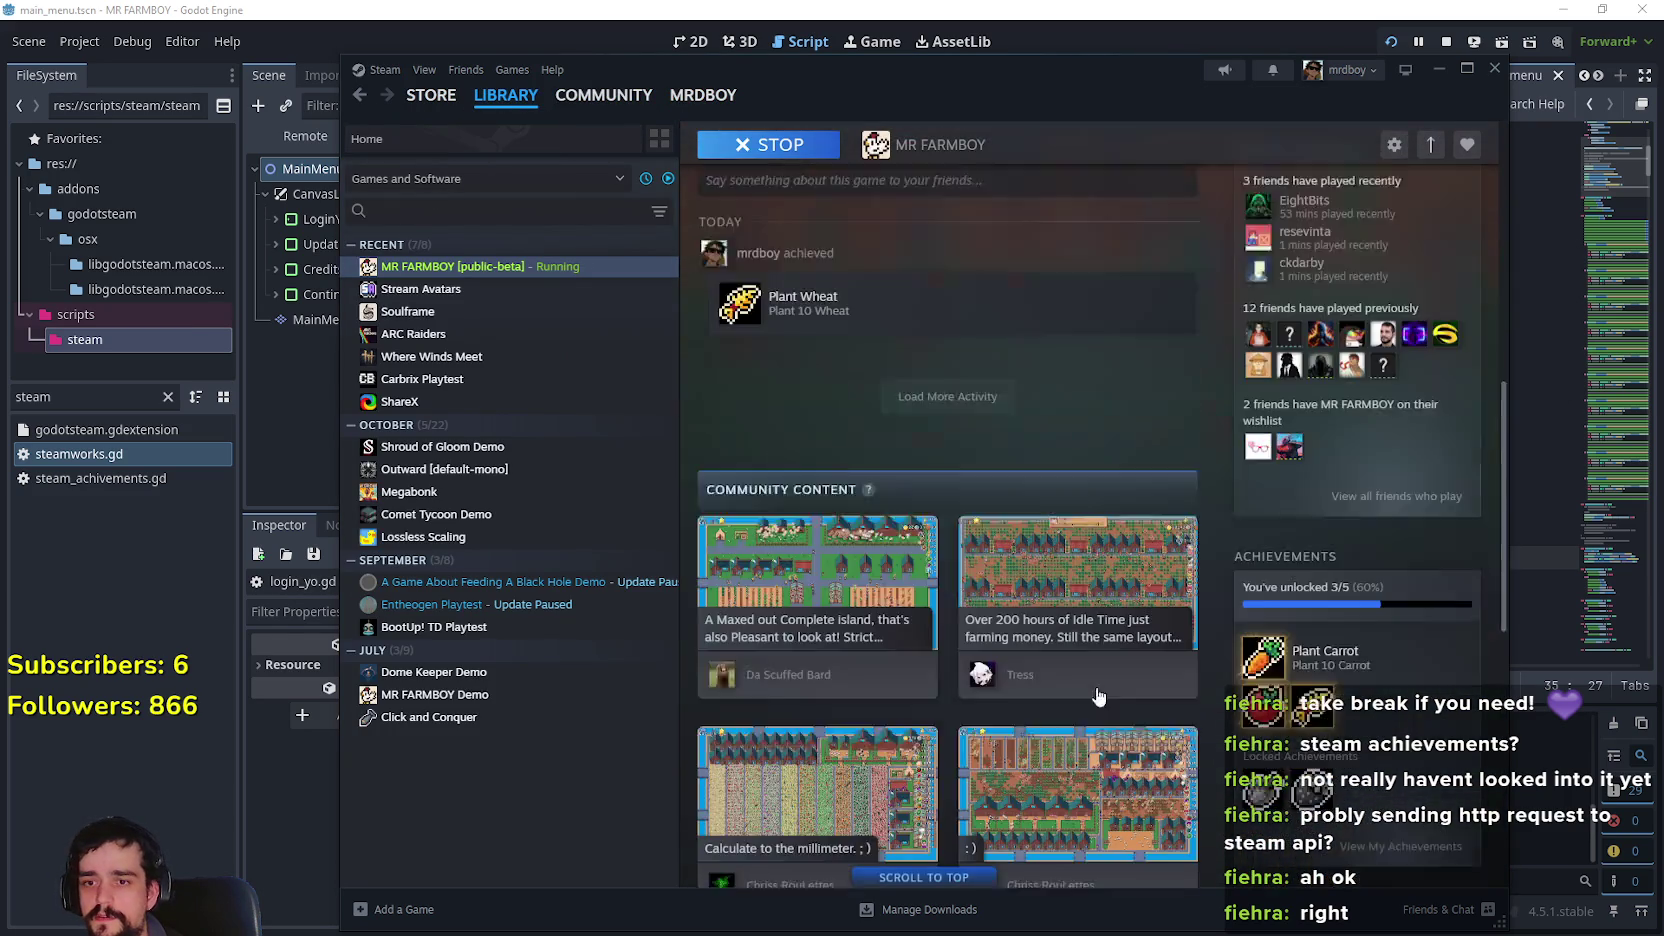
left_click(1424, 356)
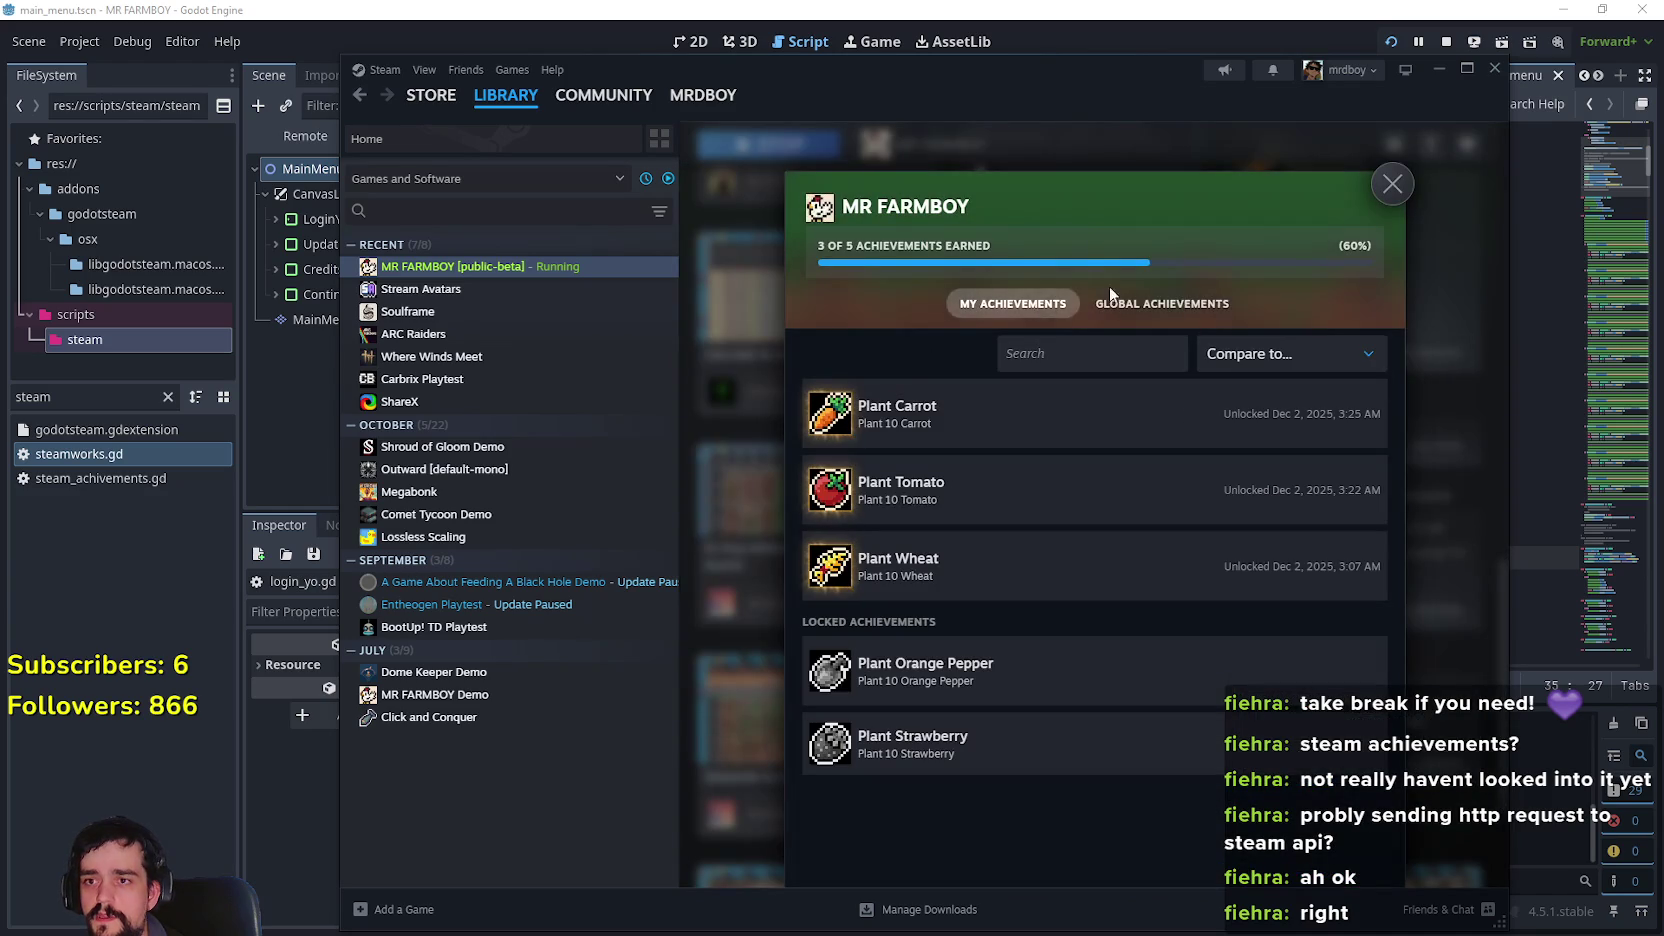
left_click(1148, 306)
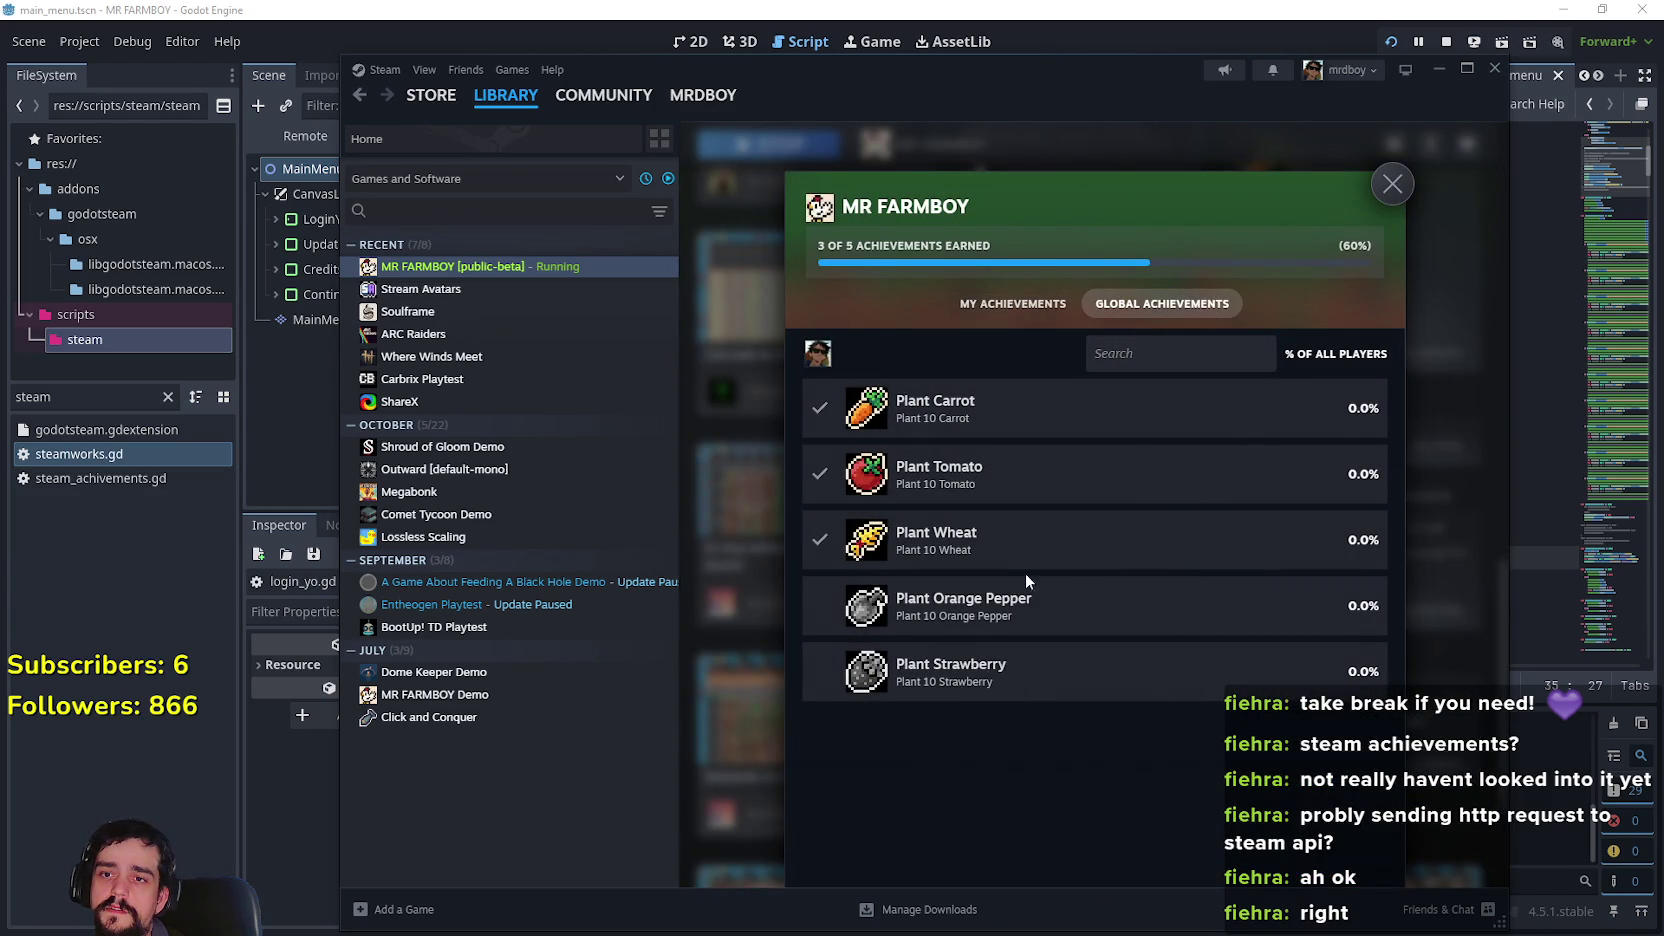
left_click(1200, 355)
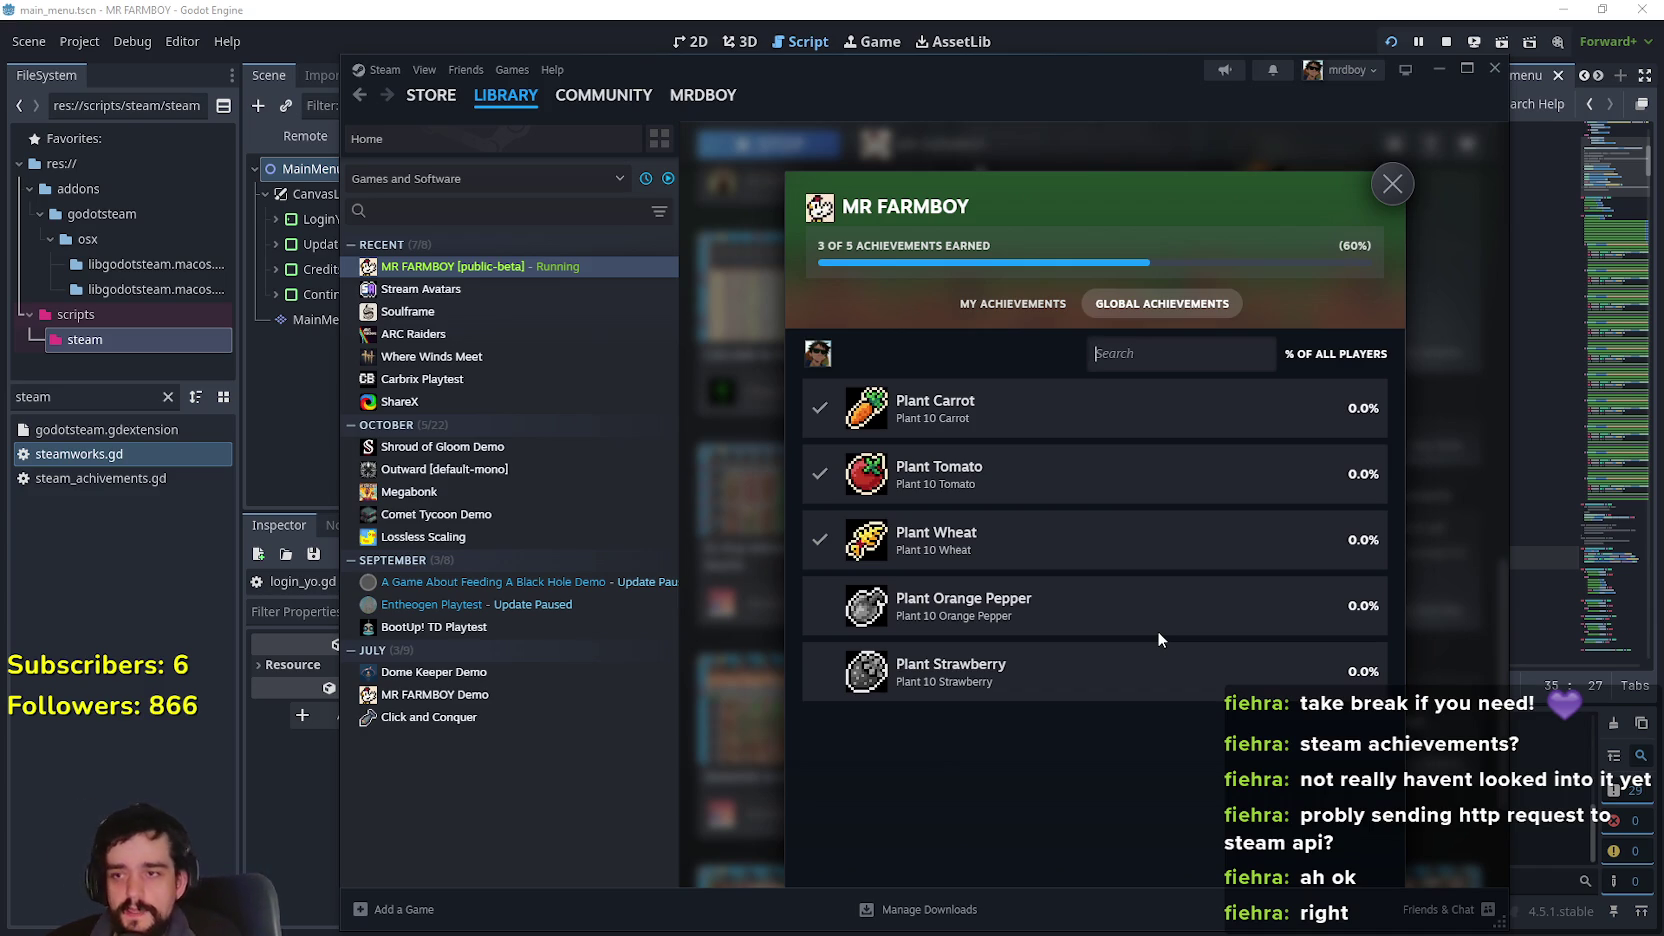
left_click(1393, 184)
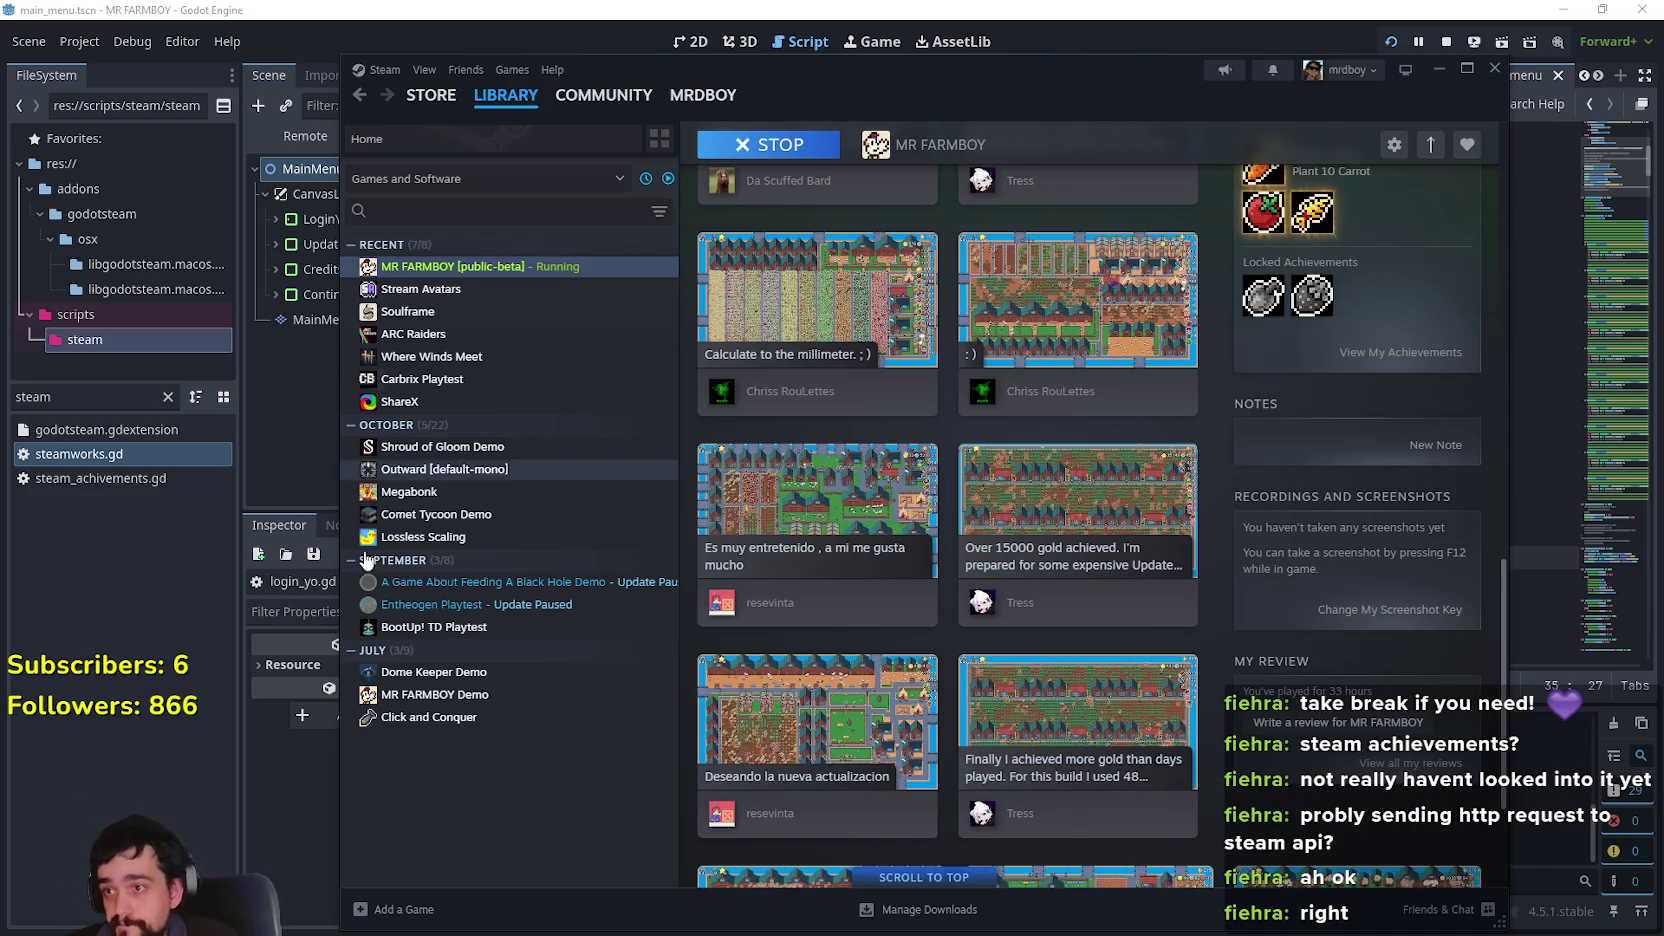
Scroll the MR FARMBOY library page and view the 'Over 15000 gold' screenshot full size
scroll(930, 617, "up", 3)
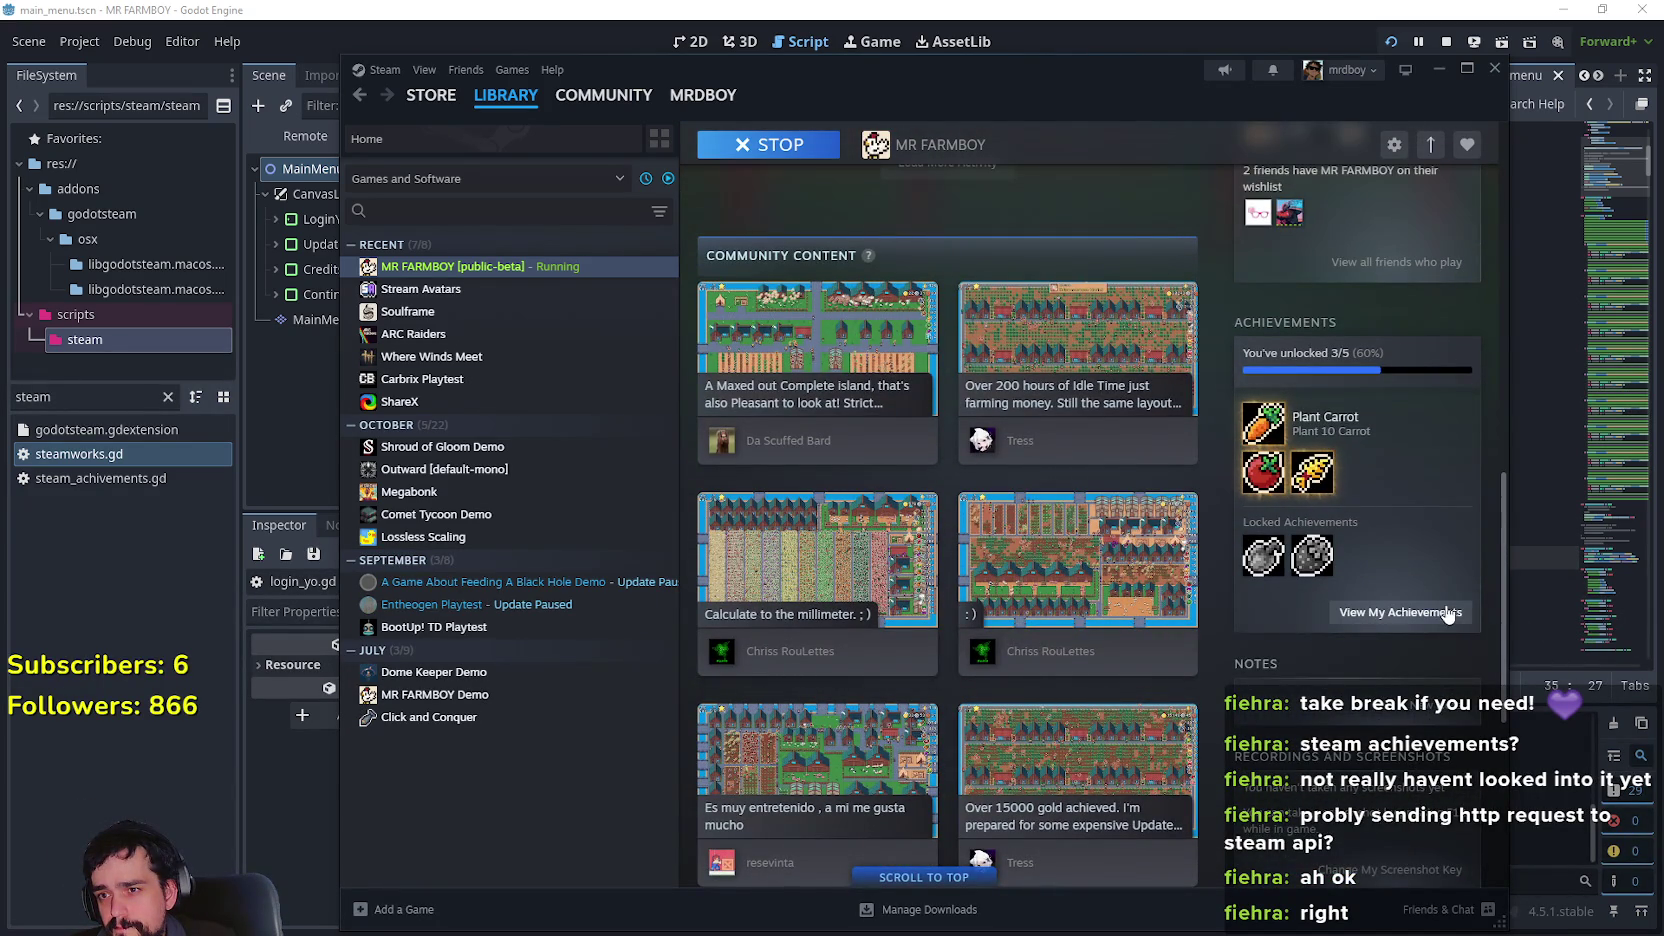
scroll(1443, 615, "down", 4)
scroll(1450, 610, "up", 8)
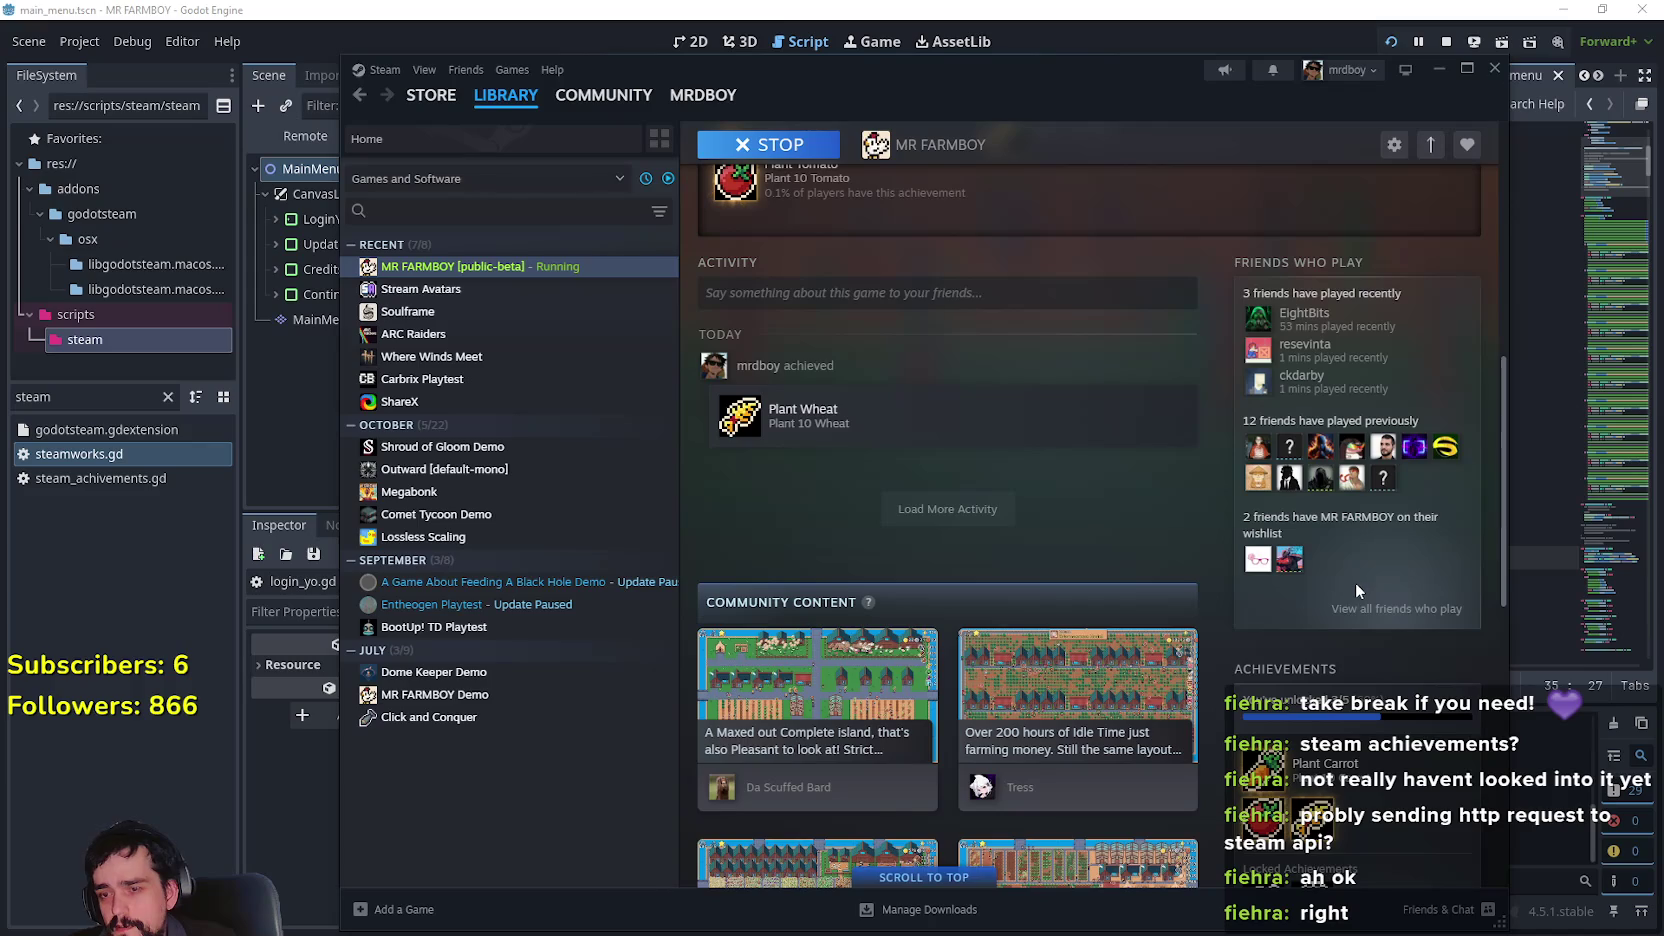
scroll(1355, 590, "up", 8)
scroll(1358, 592, "down", 3)
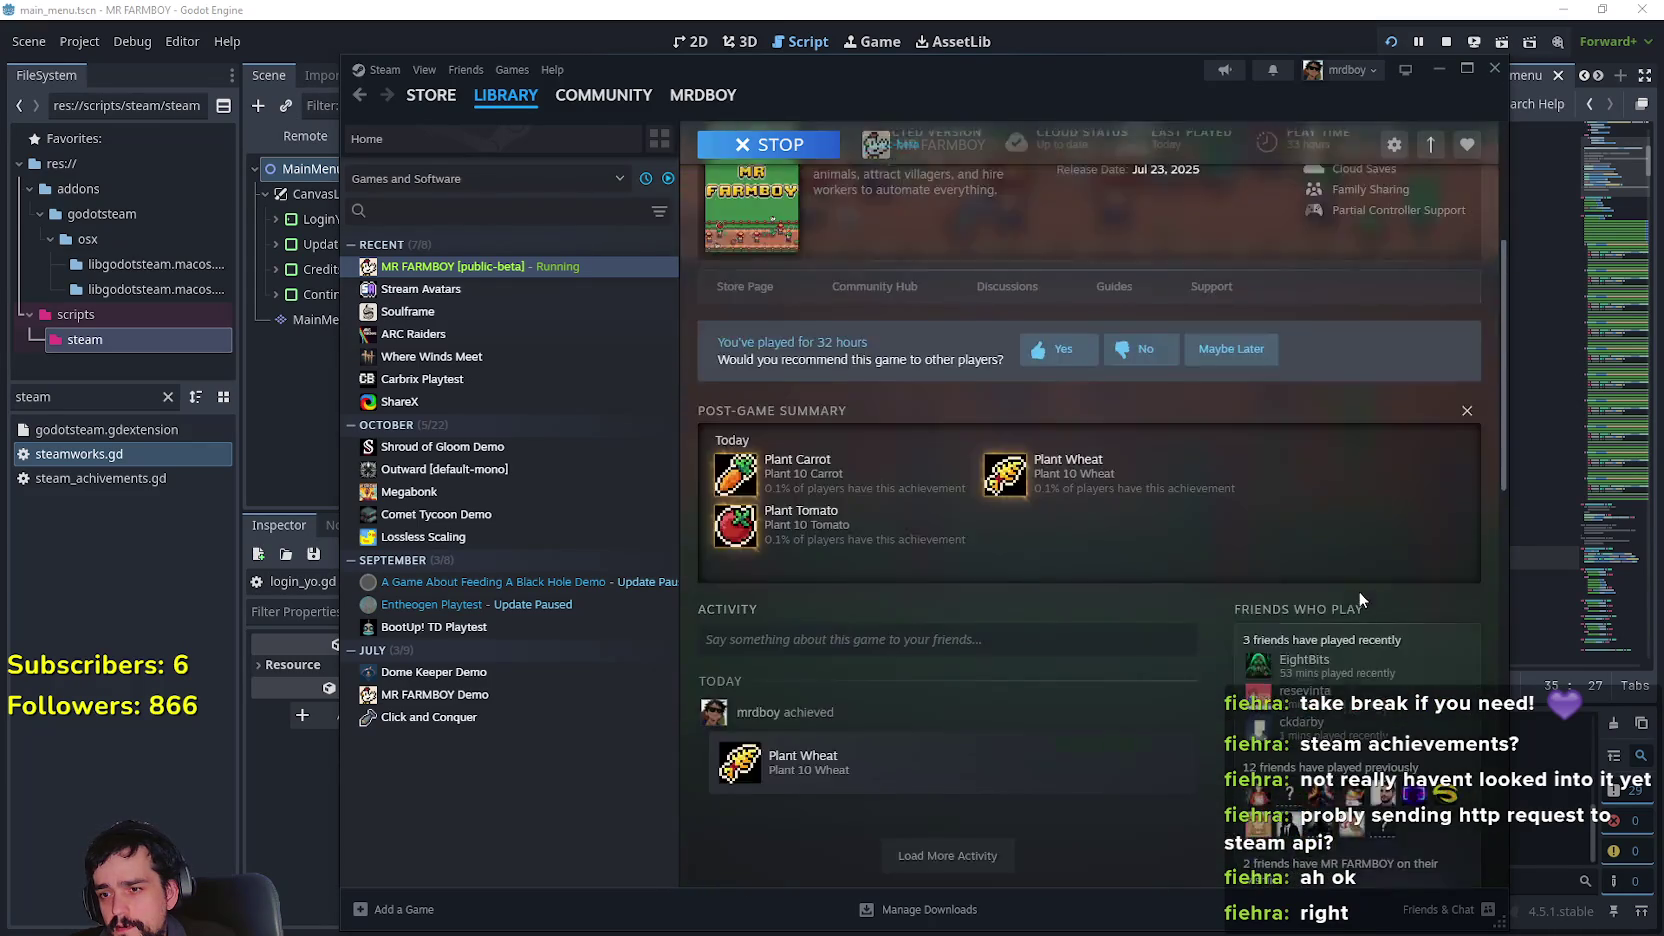
scroll(1359, 595, "down", 10)
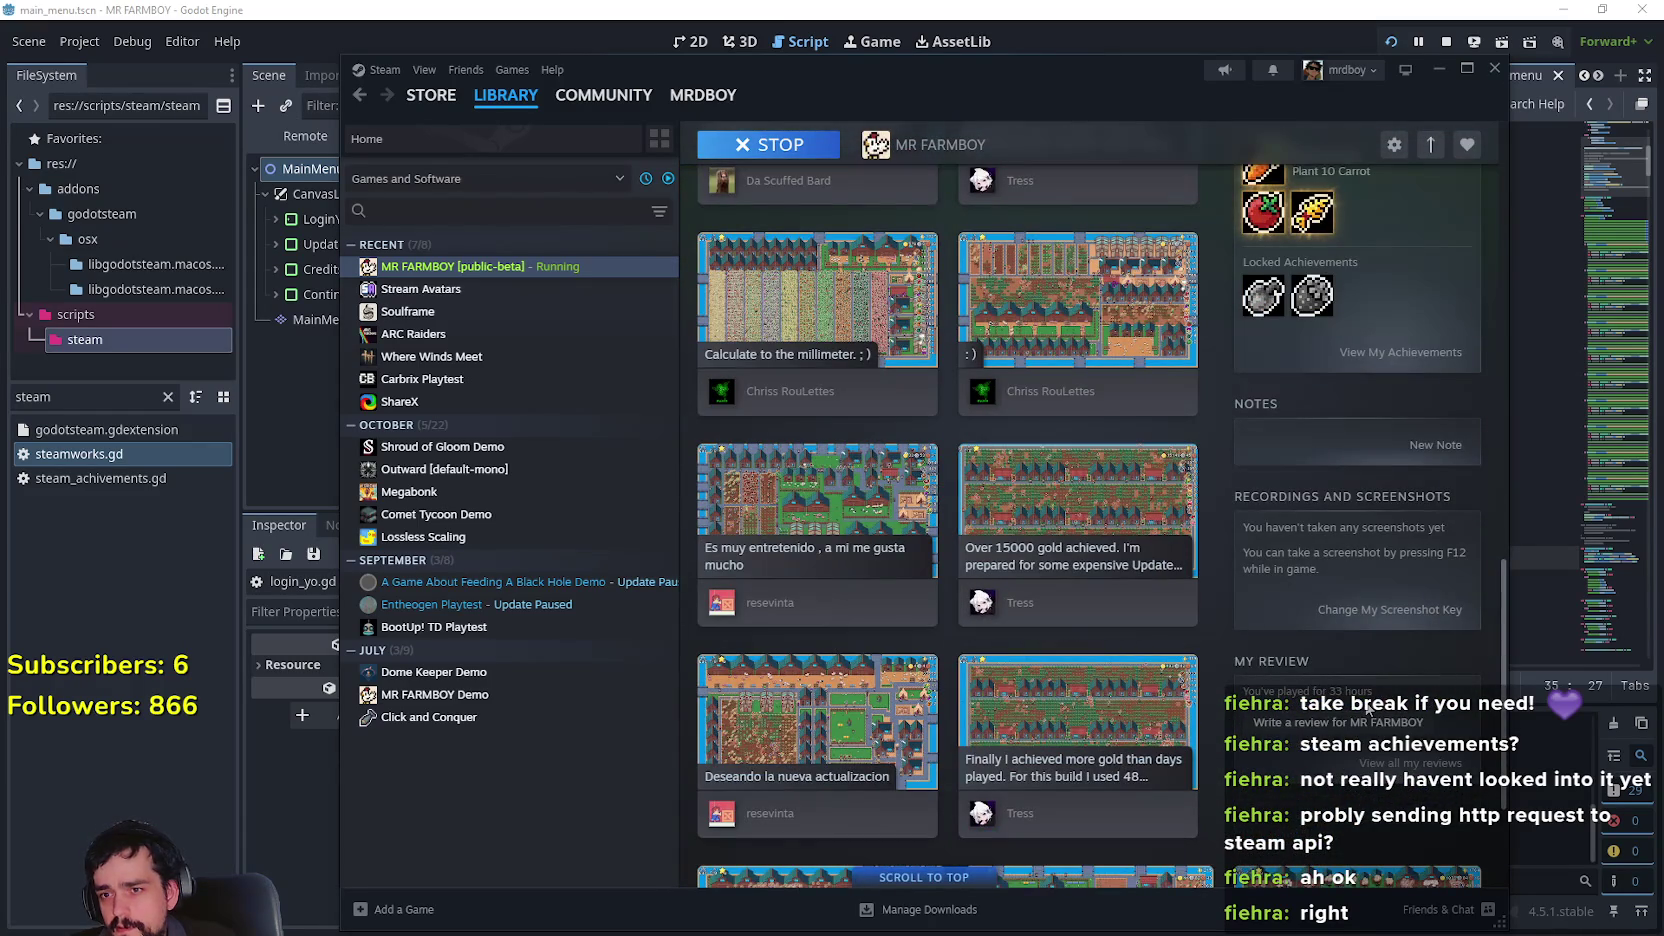
mouse_move(1140, 525)
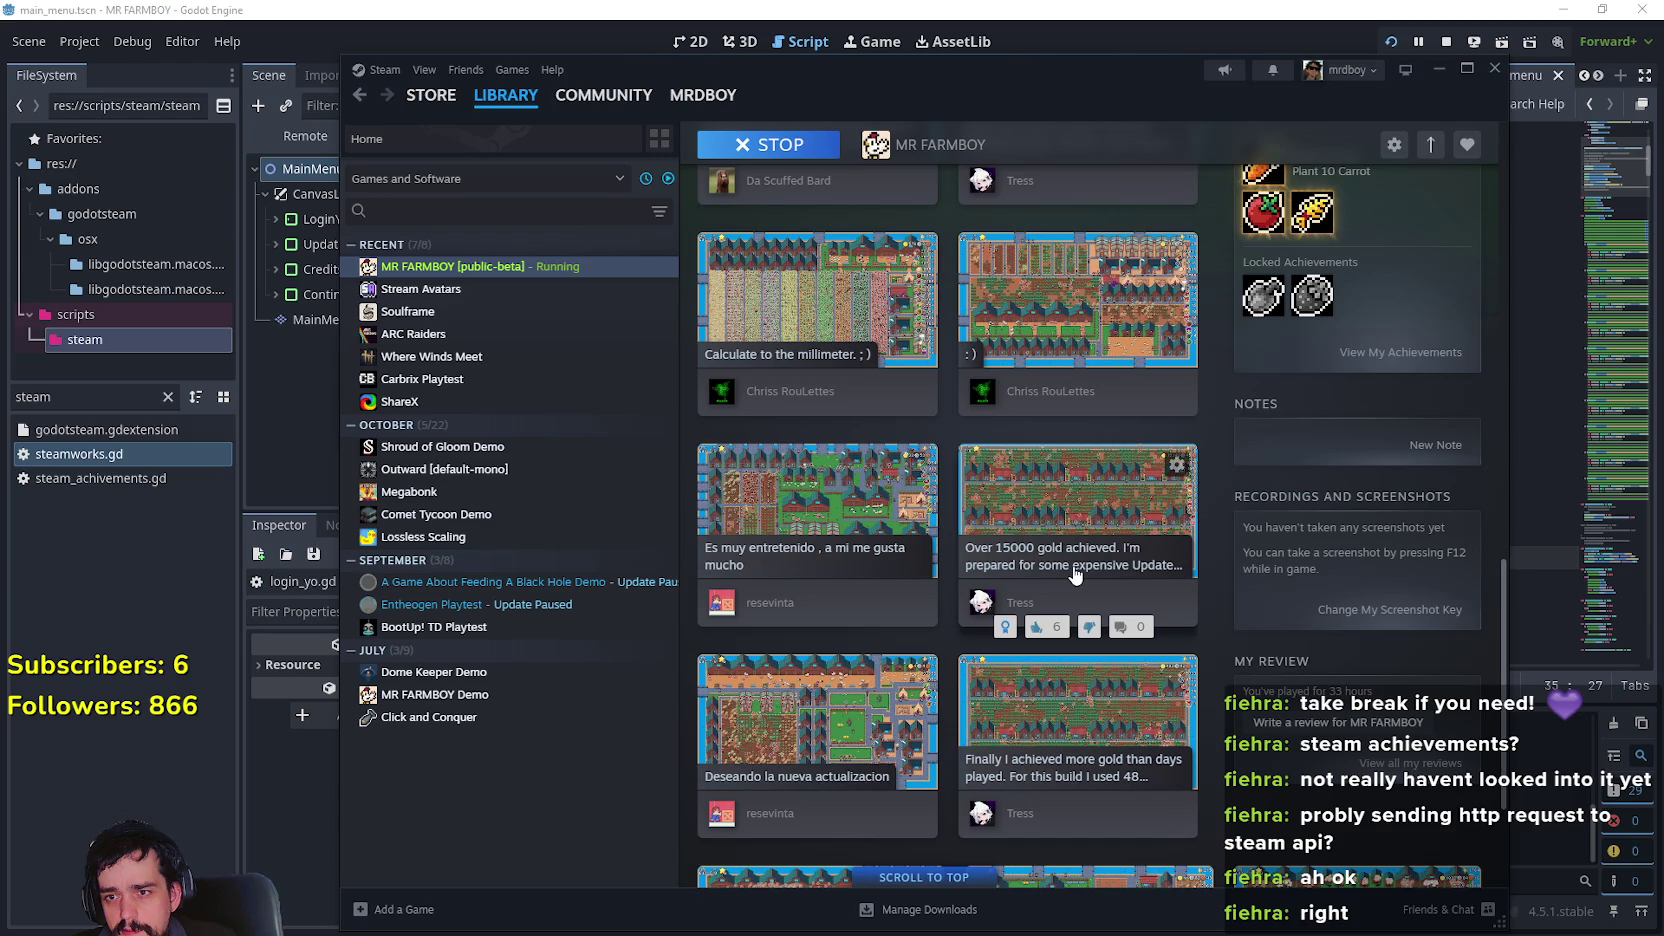
left_click(1040, 498)
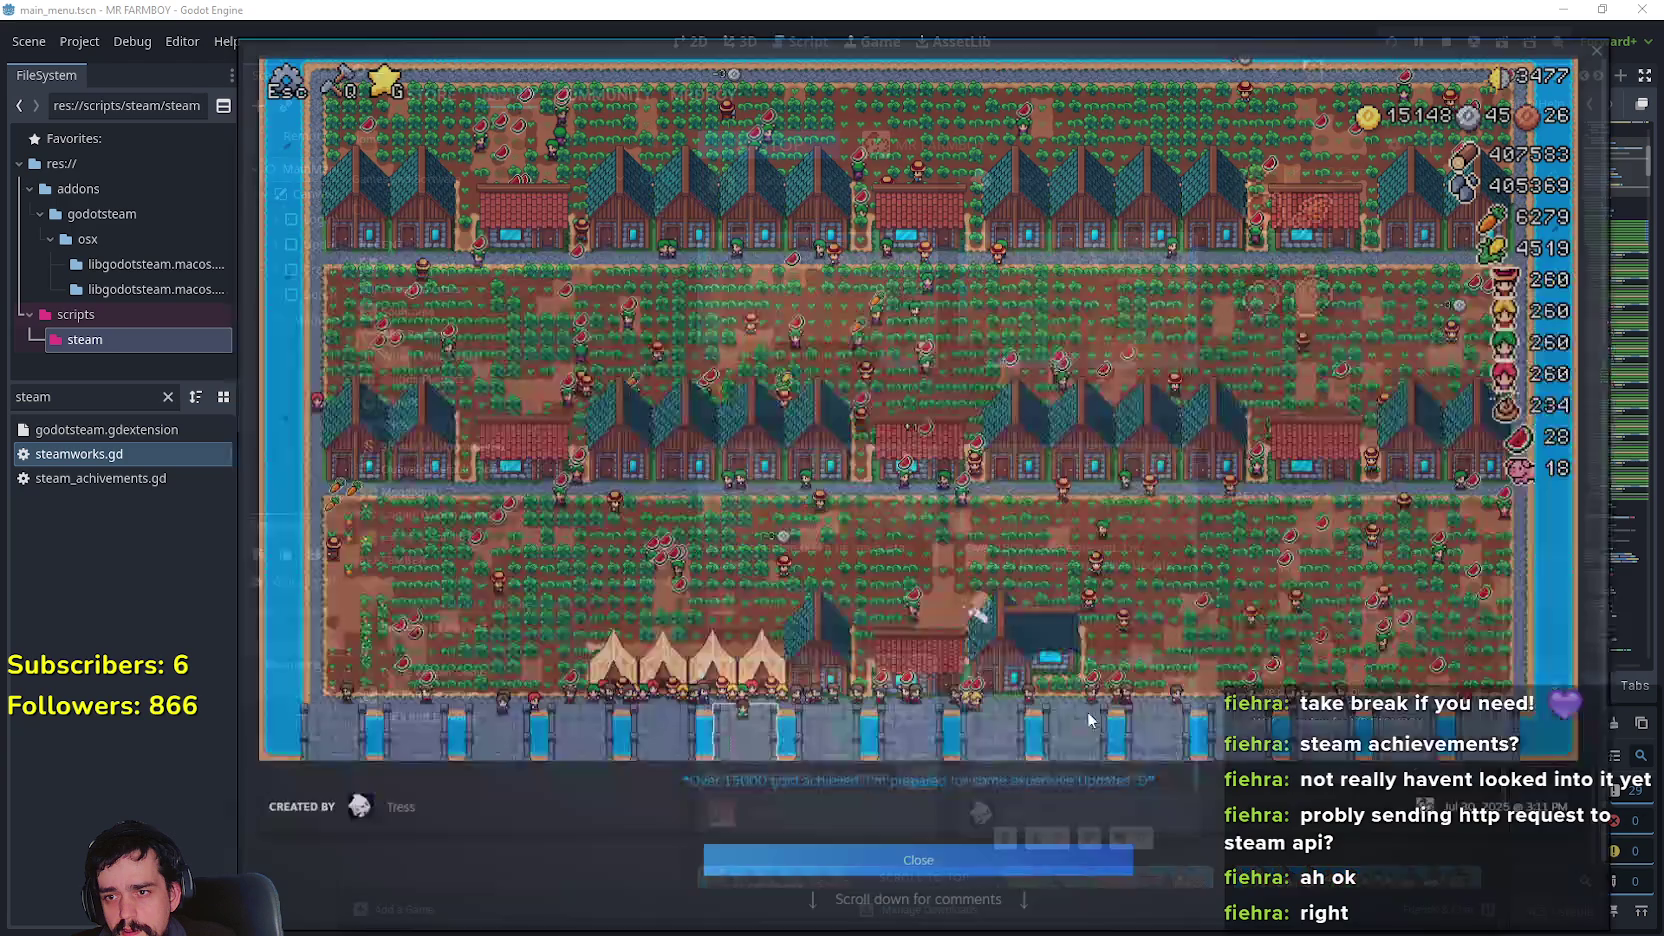
scroll(1060, 590, "up", 1)
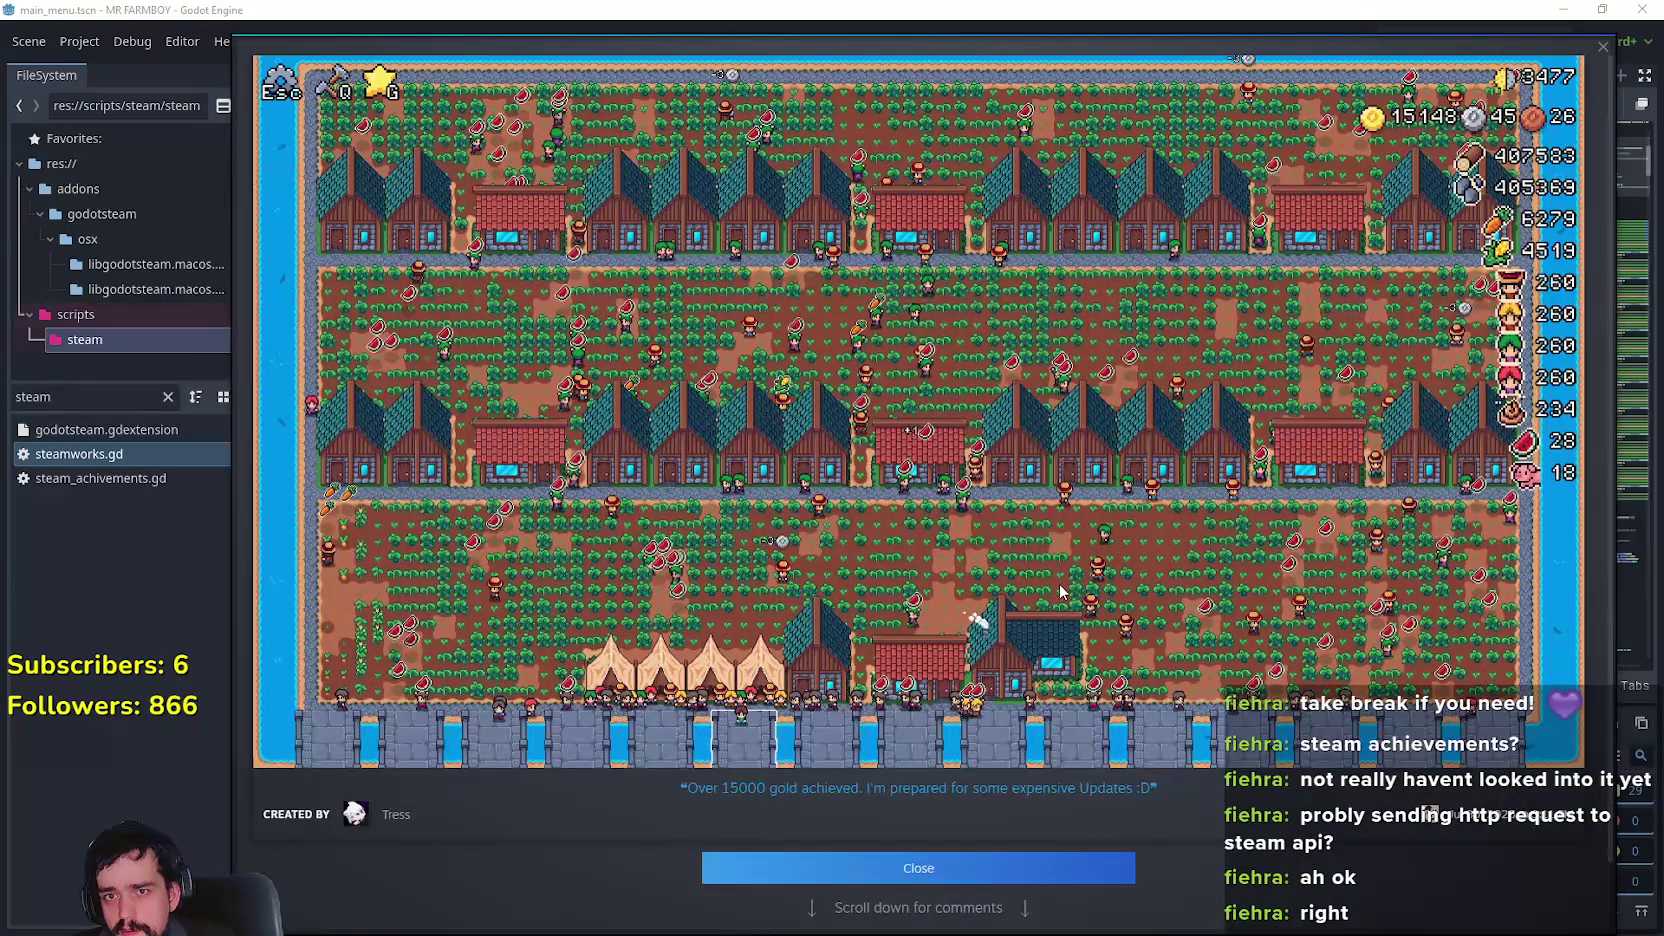
left_click(1085, 868)
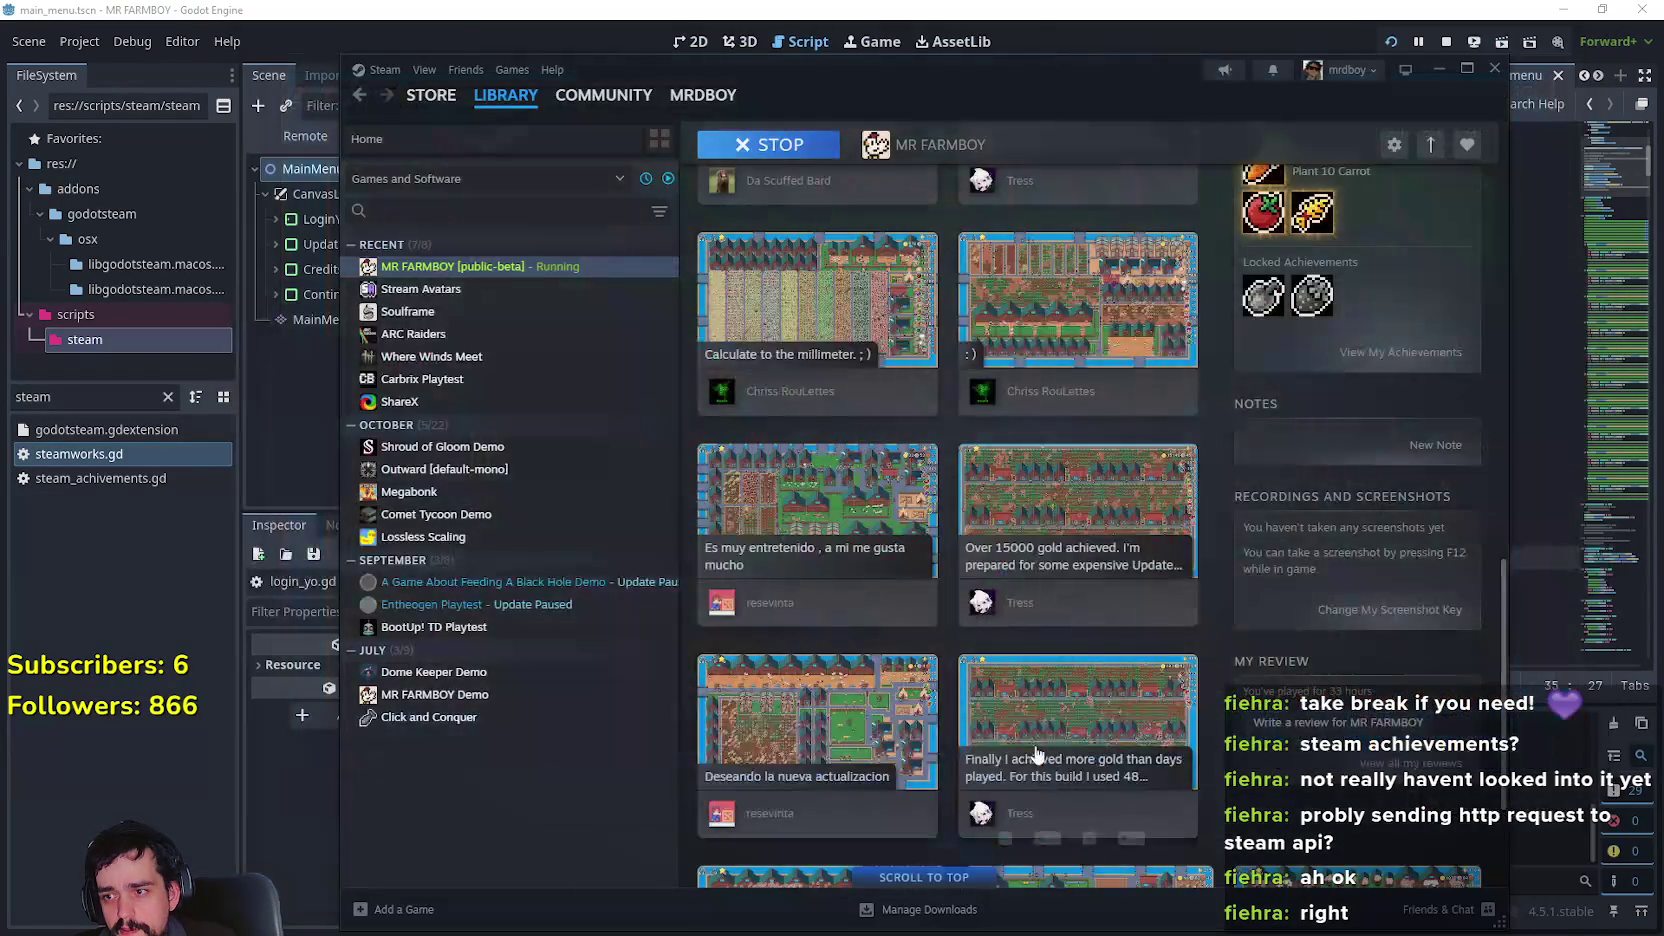
Review MR FARMBOY's achievements (3 of 5 earned) and global percentages, then return to Godot
scroll(1062, 783, "down", 1)
scroll(1062, 783, "down", 3)
scroll(1062, 783, "down", 1)
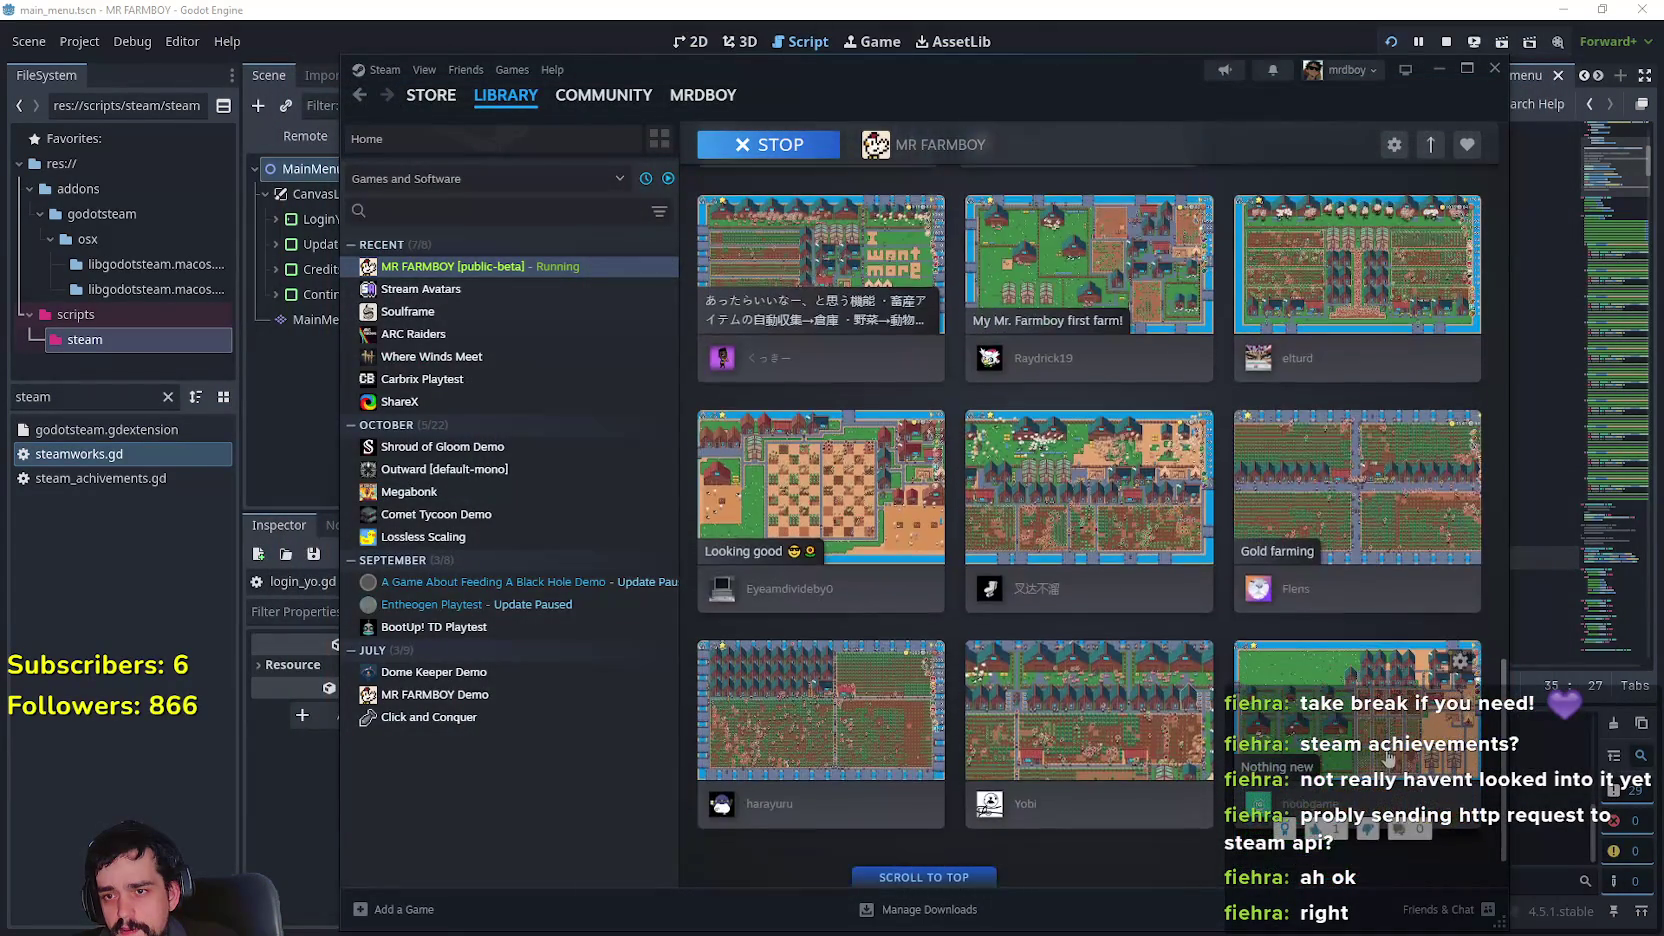
mouse_move(1506, 760)
left_mouse_down()
mouse_move(1508, 173)
mouse_move(1508, 505)
left_mouse_up()
left_click(1340, 643)
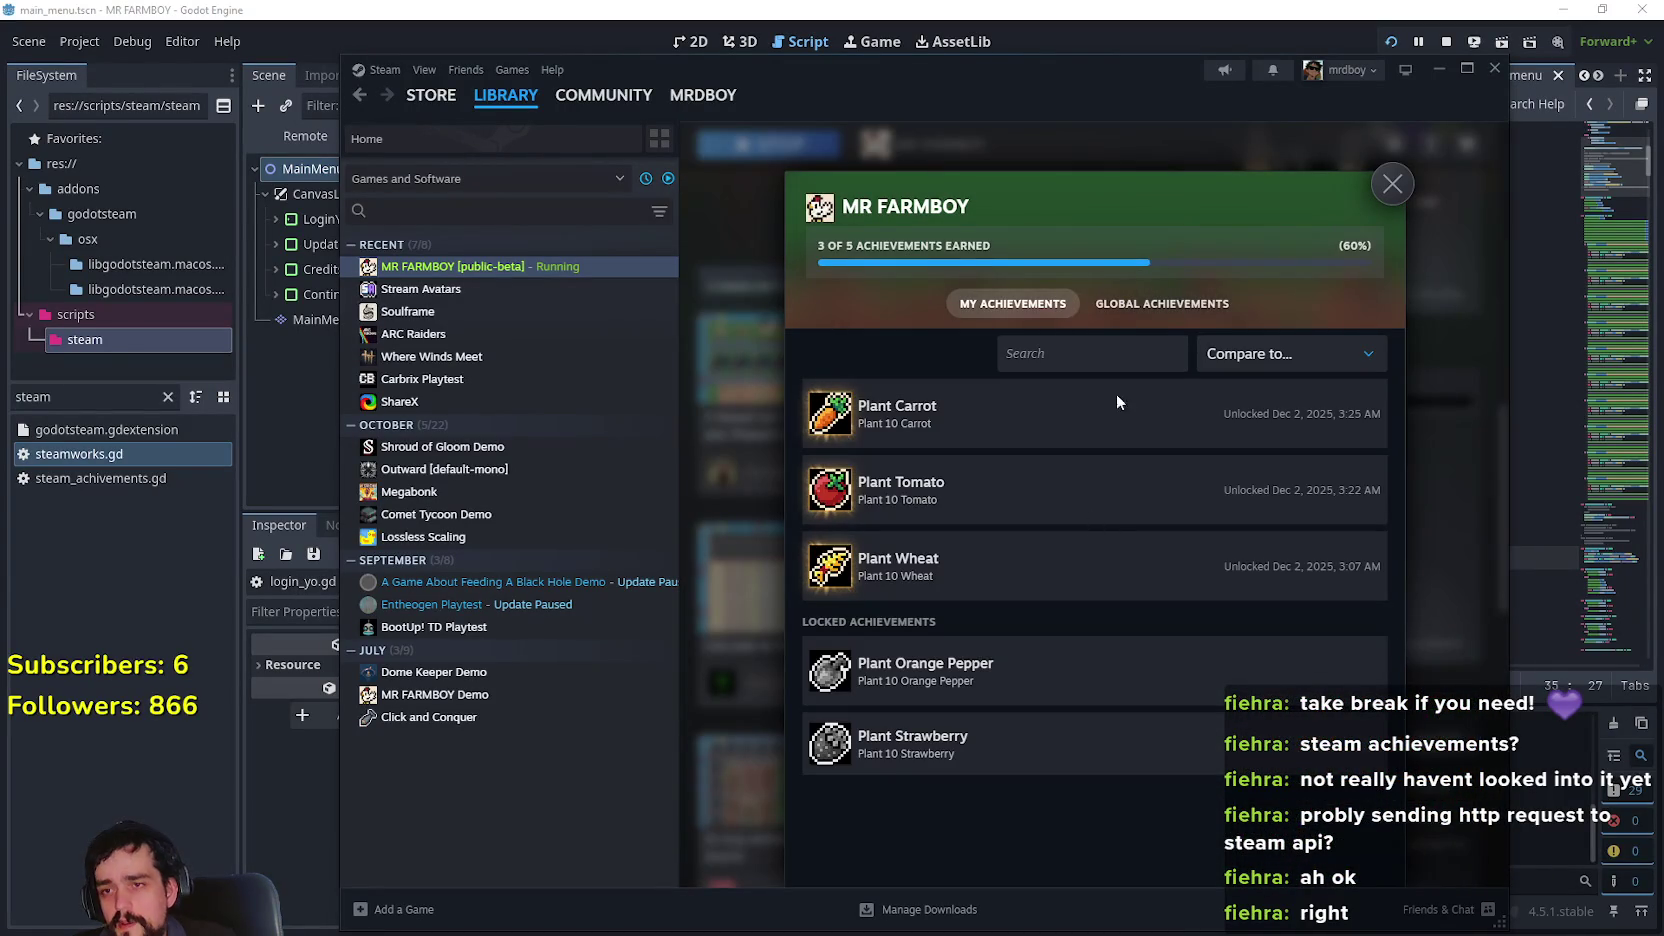
left_click(1323, 360)
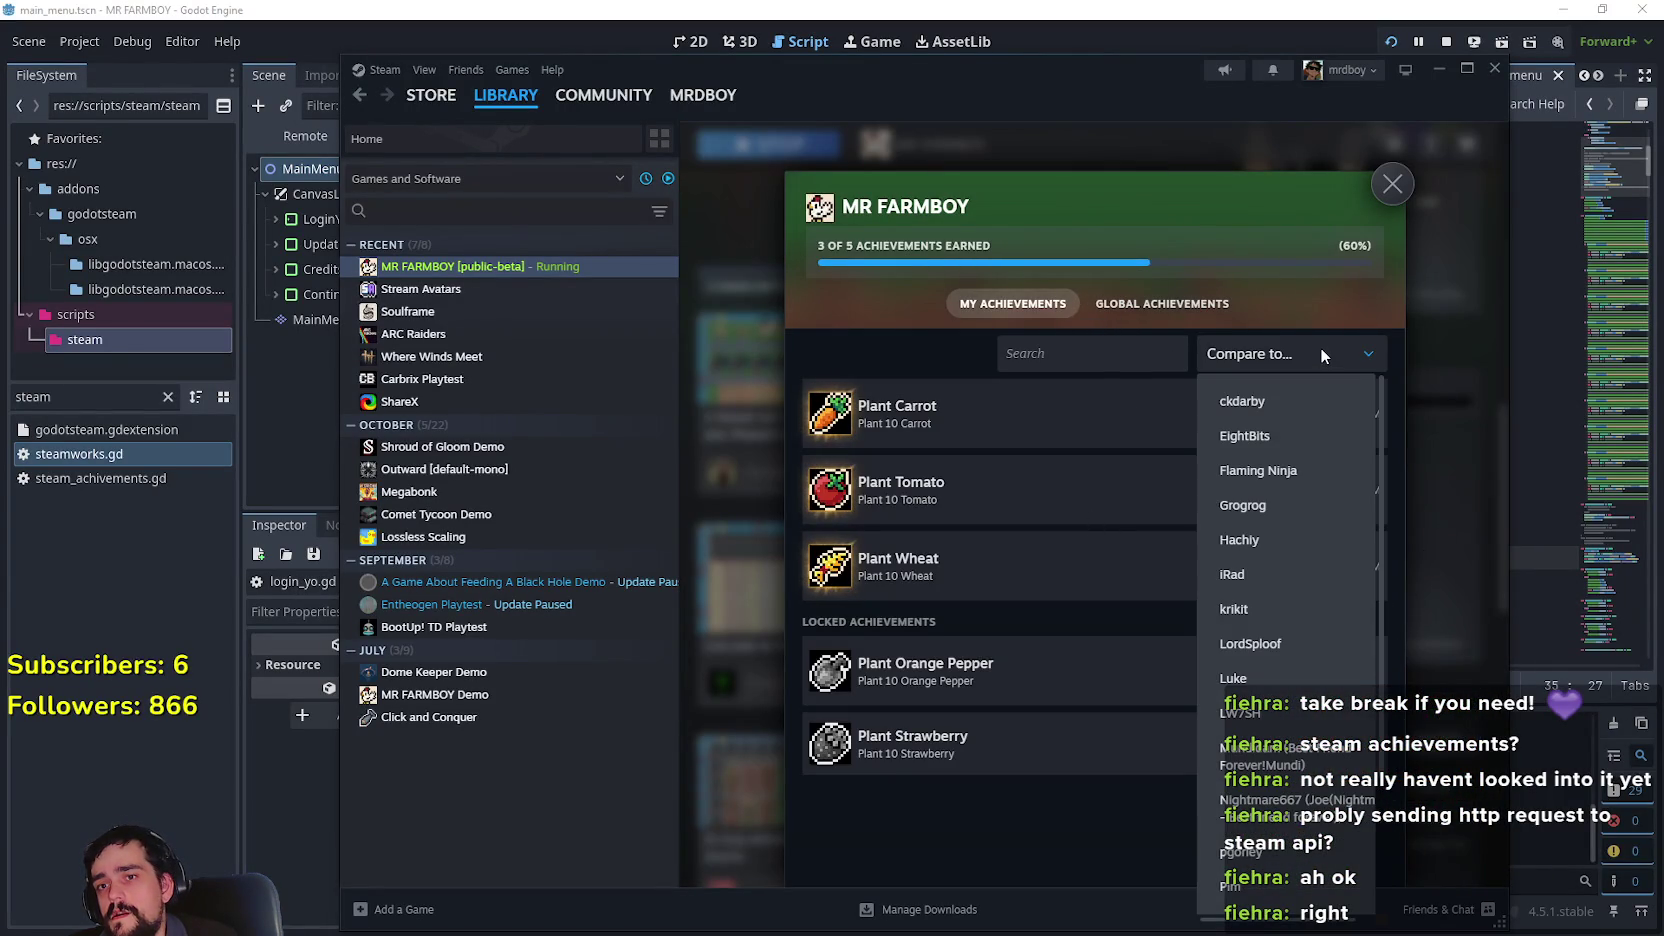
left_click(1320, 350)
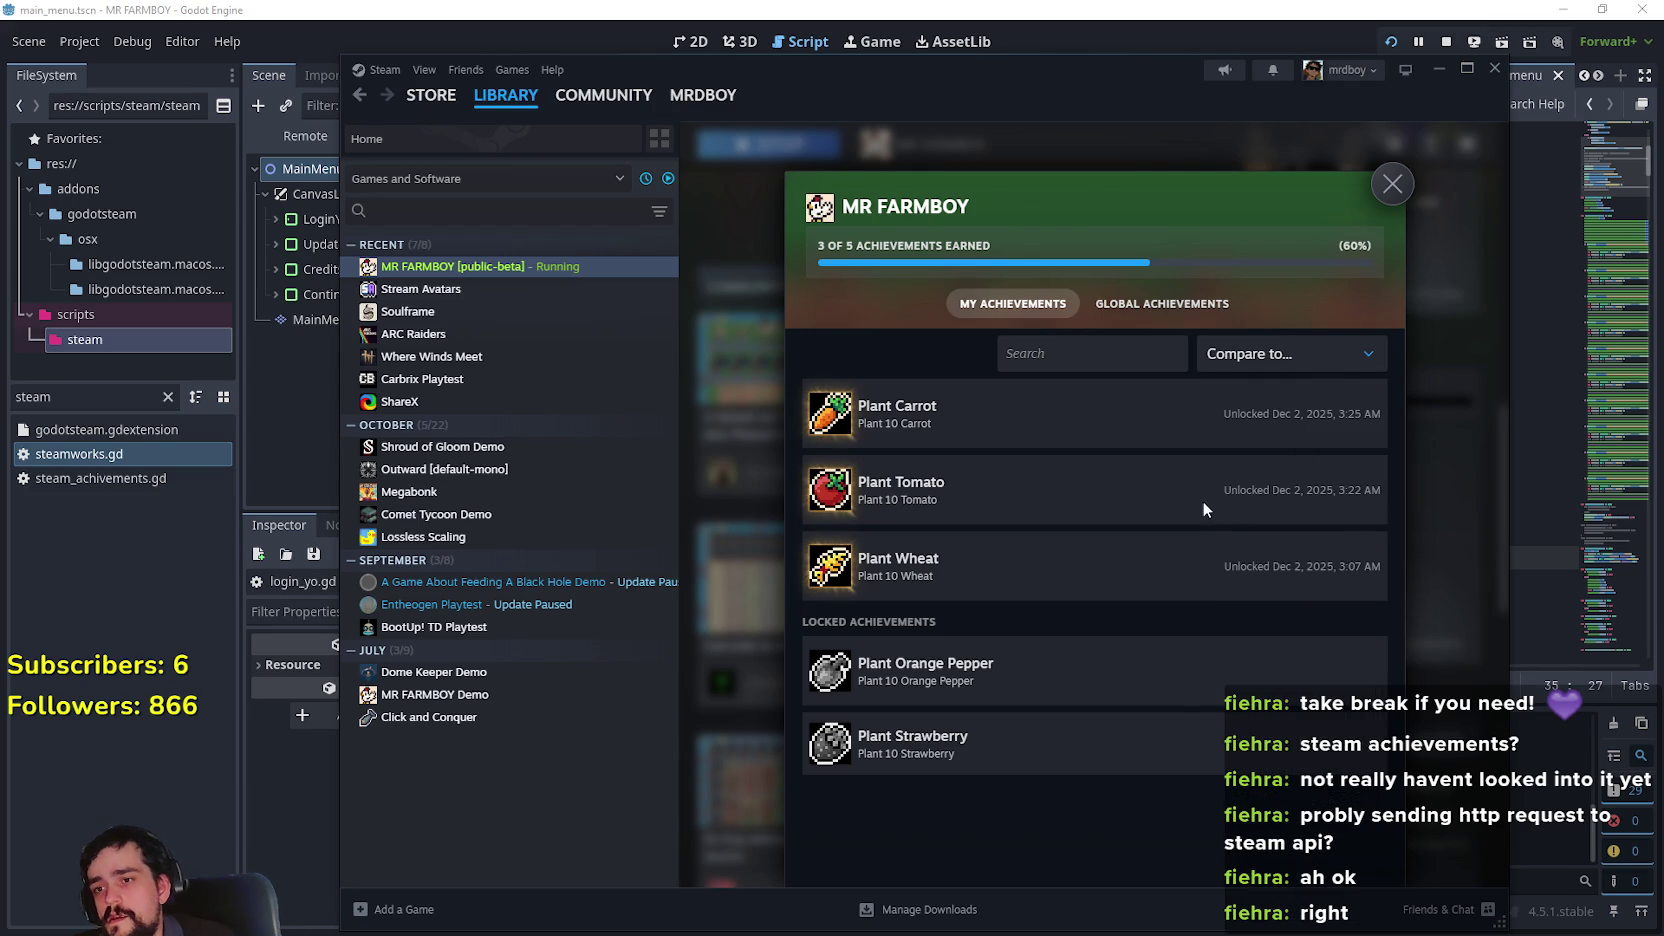
left_click(1160, 303)
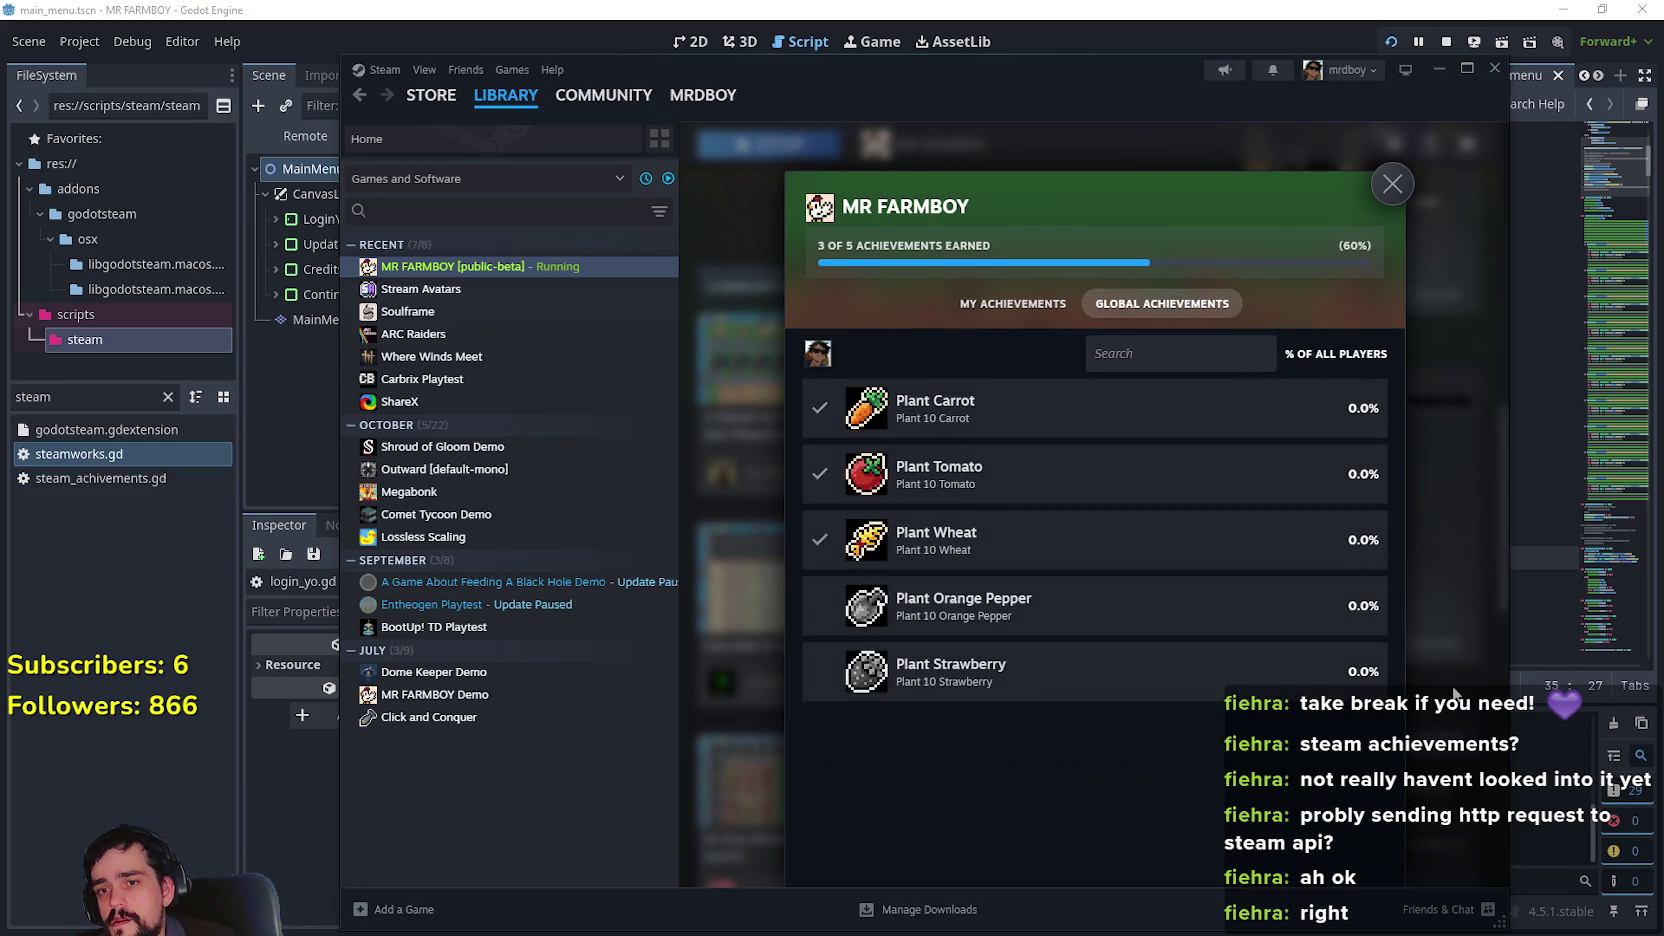
left_click(1459, 697)
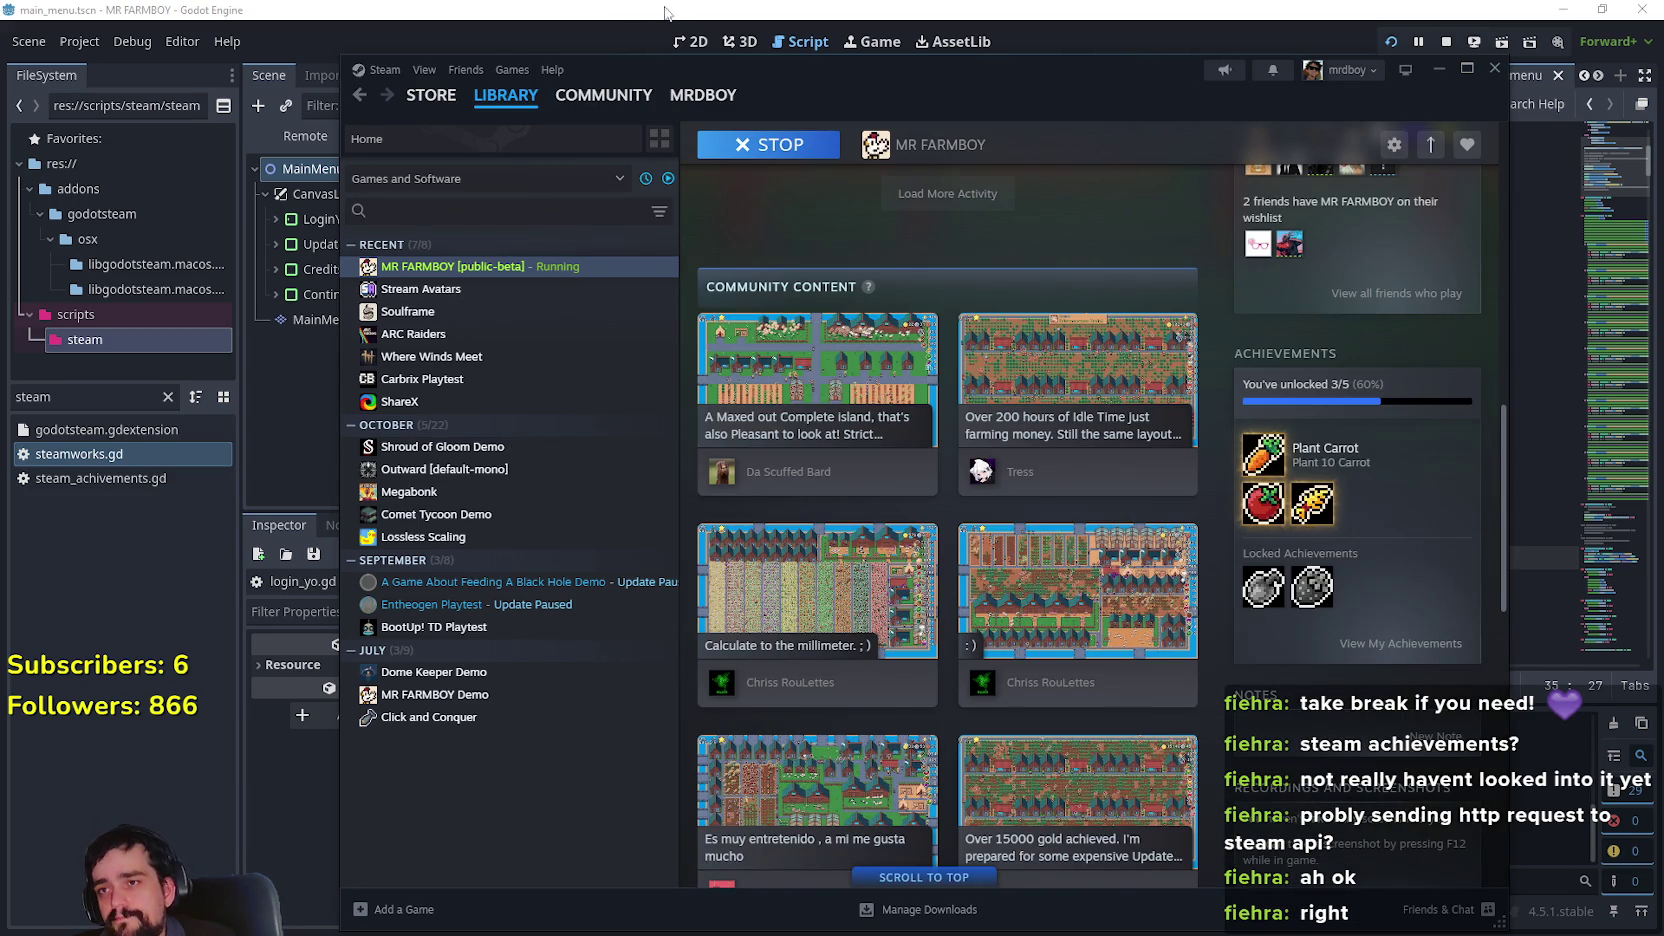
left_click(787, 144)
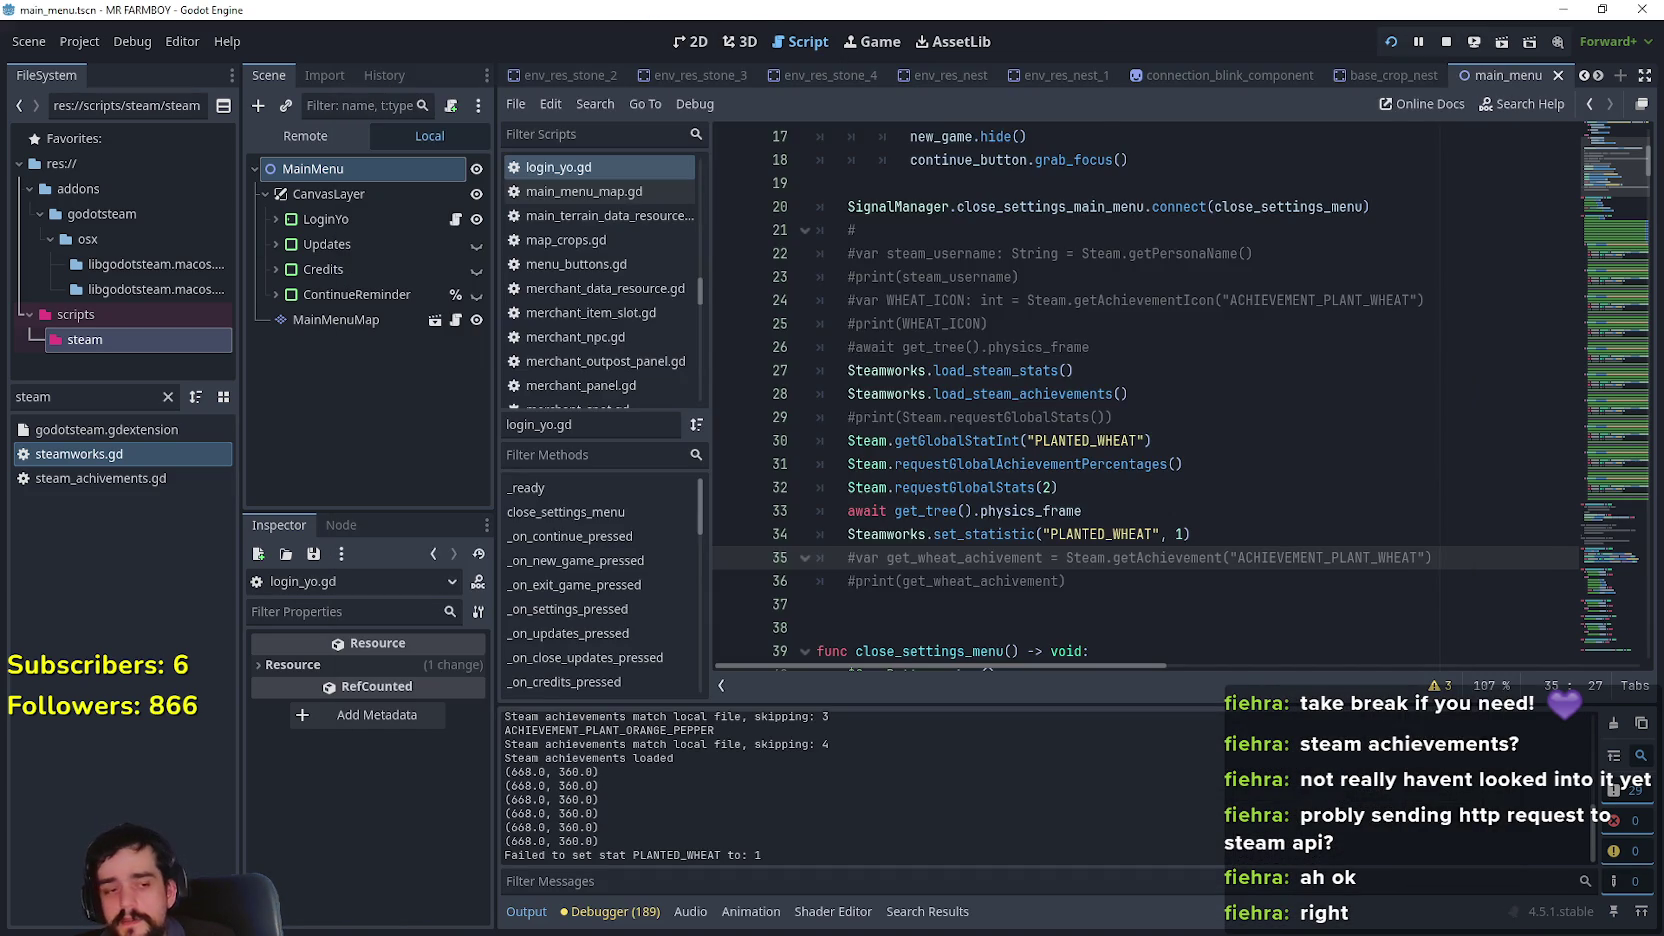
Close the debug game and rerun the project so PLANTED_WHEAT sets to 1, then switch to the MR FARMBOY store page
key("alt+F4")
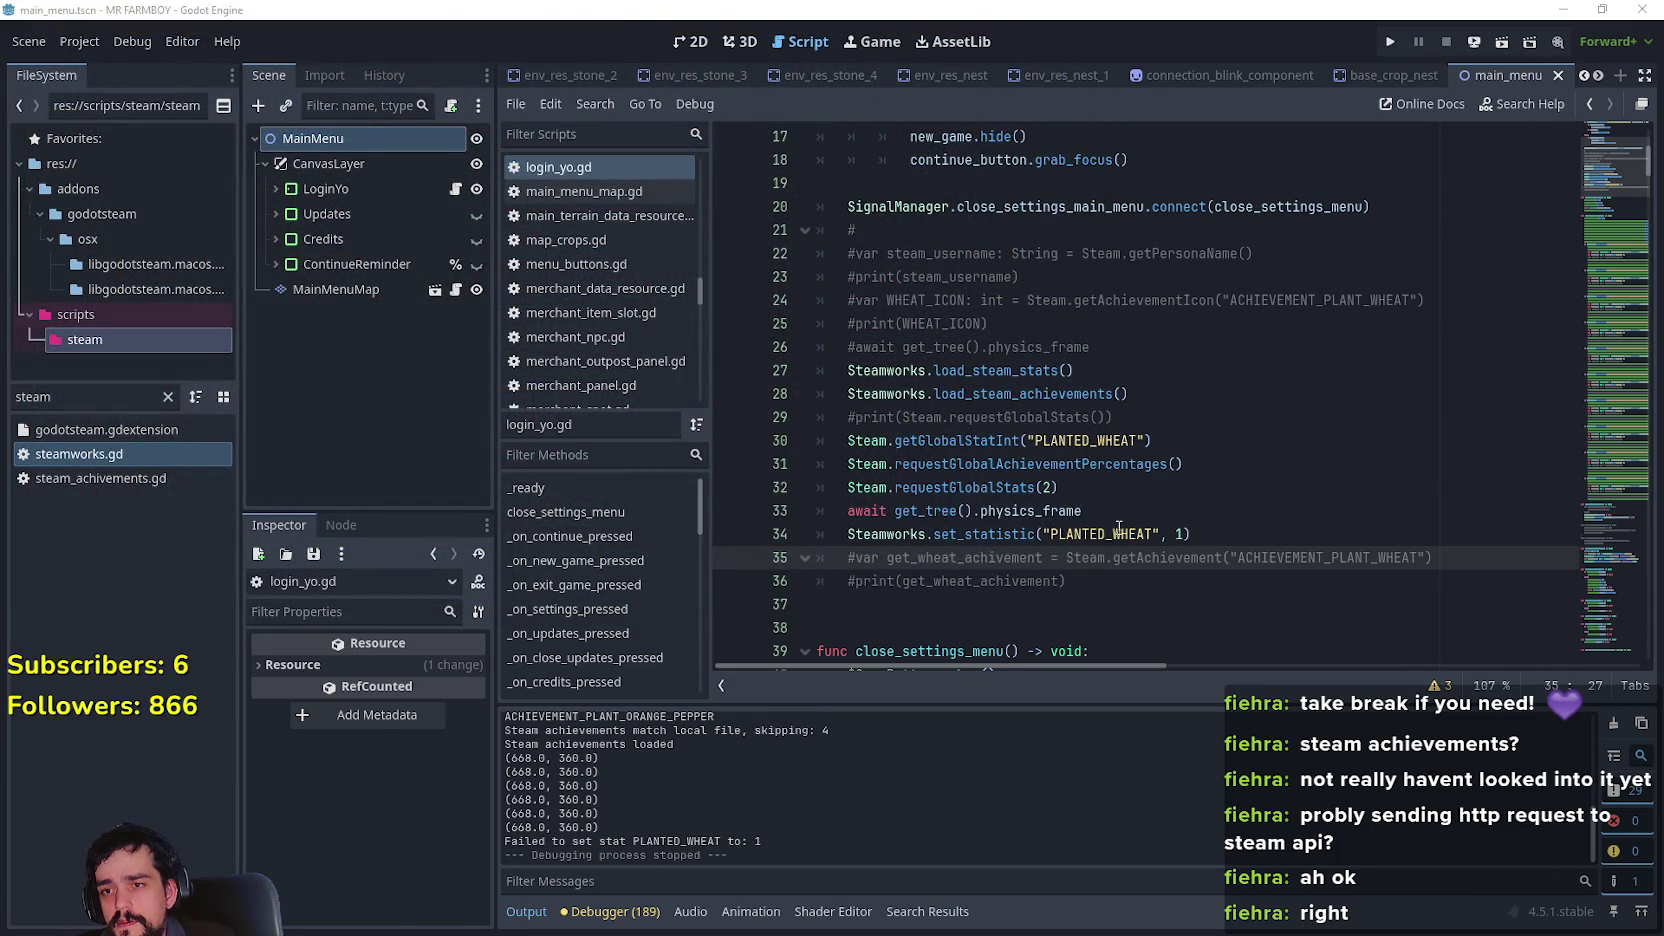
left_click(1382, 42)
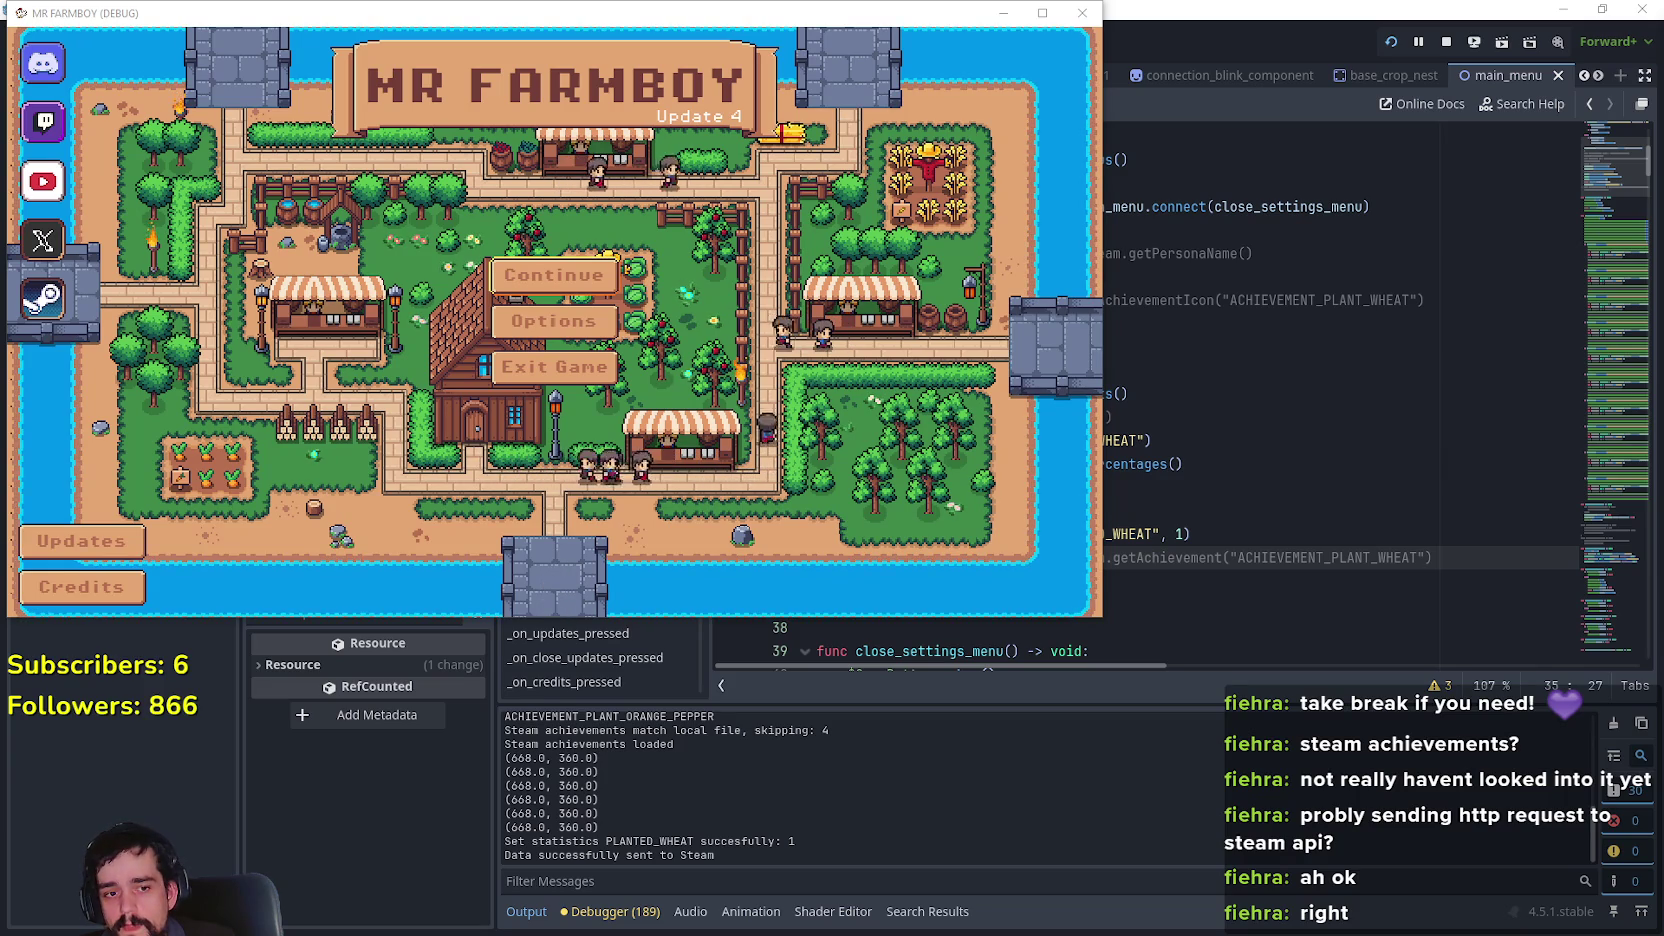
key("alt+Tab")
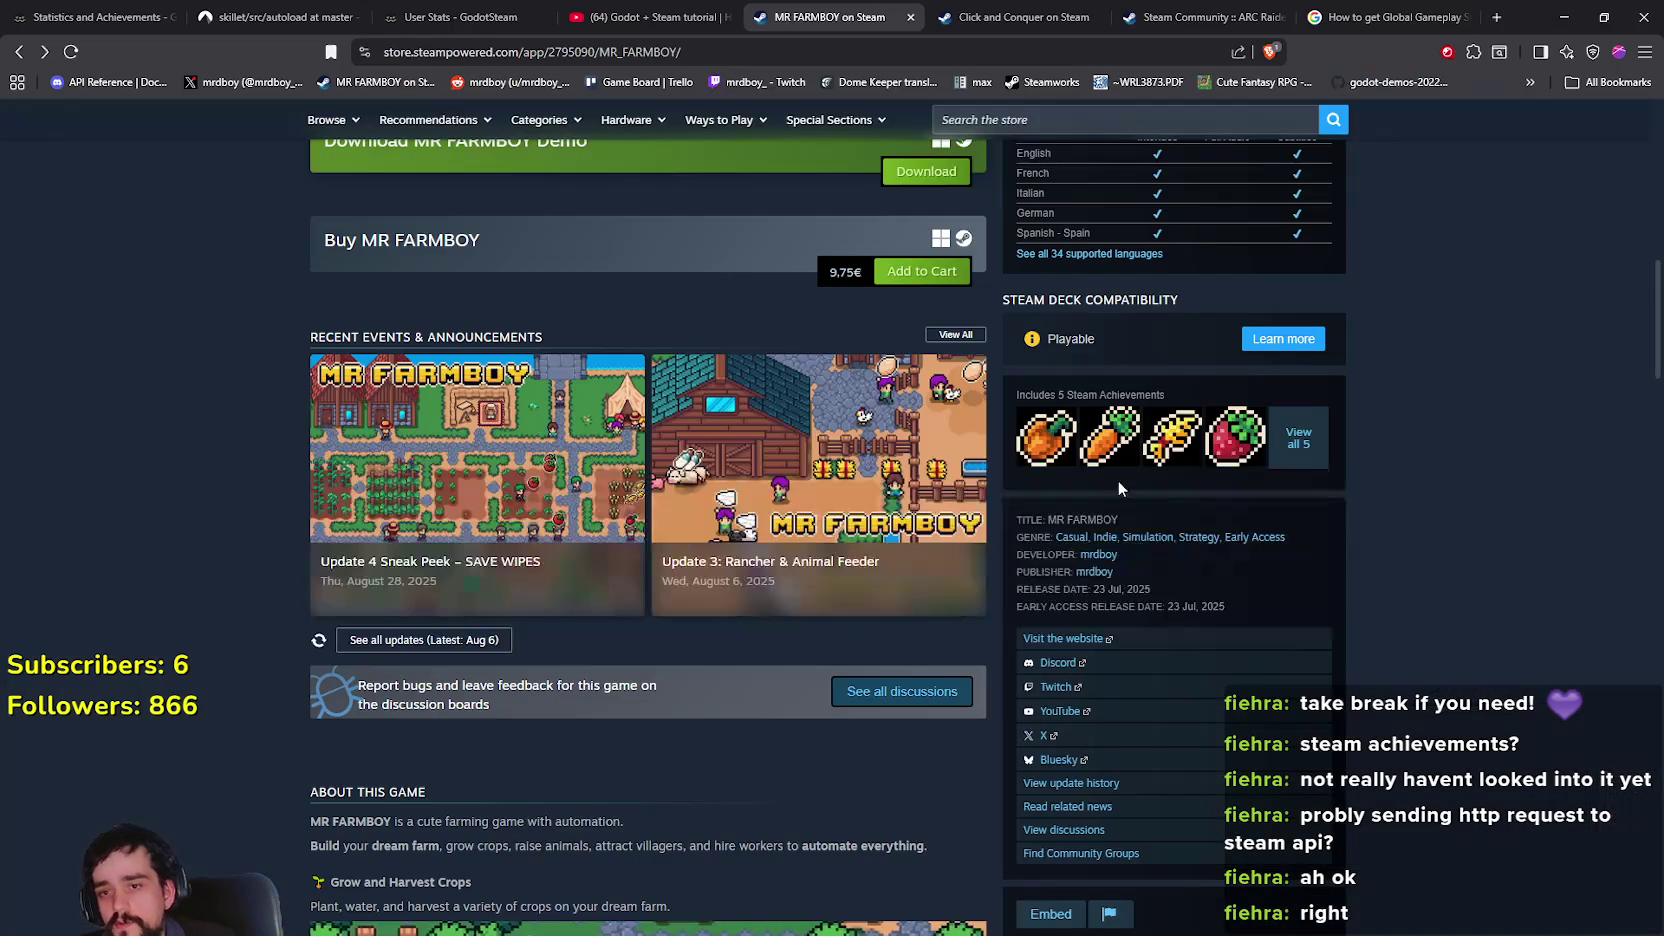
Reload the MR FARMBOY store page several times, going back to it from the community page
right_click(1398, 567)
left_click(1336, 628)
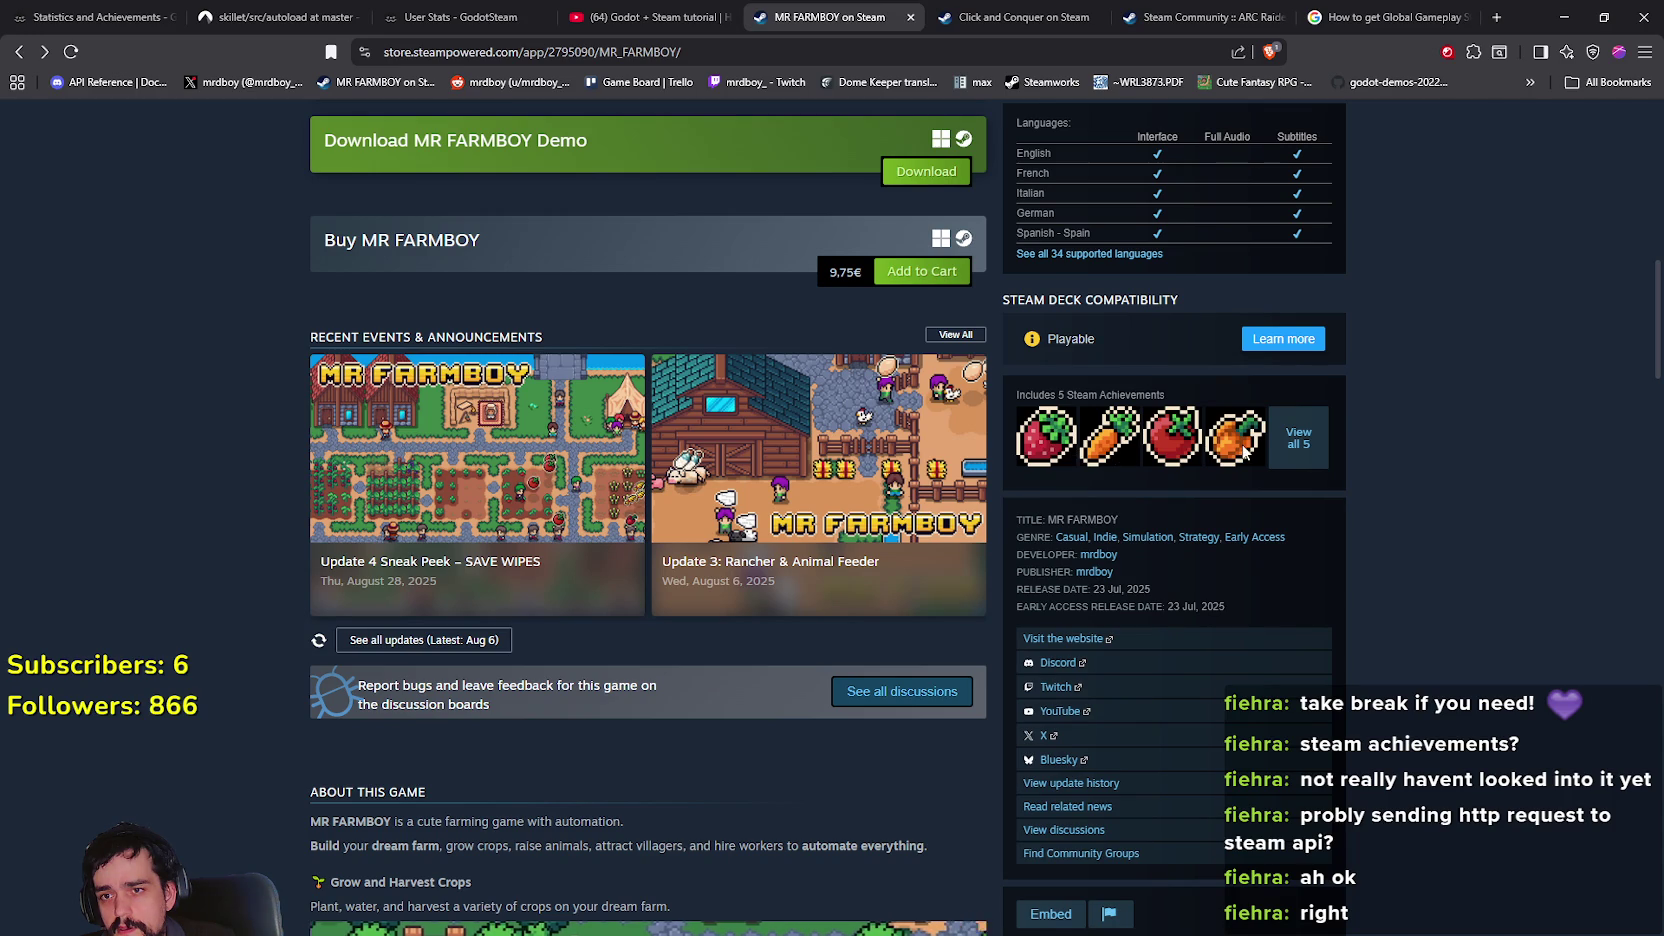
right_click(1399, 433)
left_click(1346, 507)
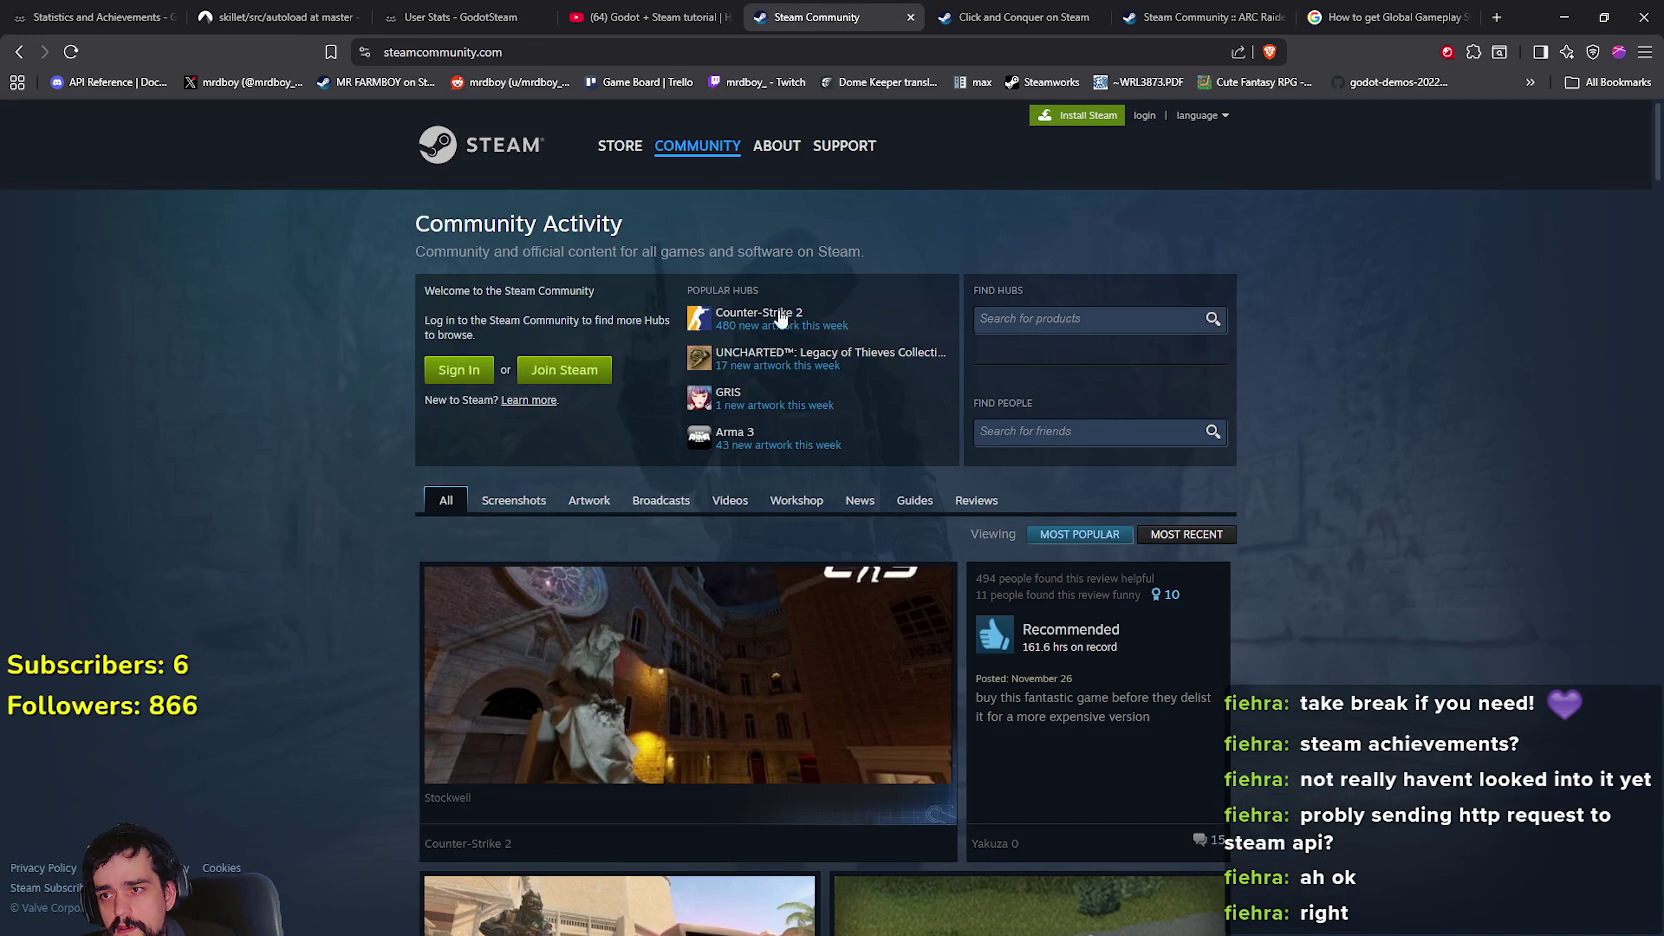
left_click(19, 51)
right_click(1415, 507)
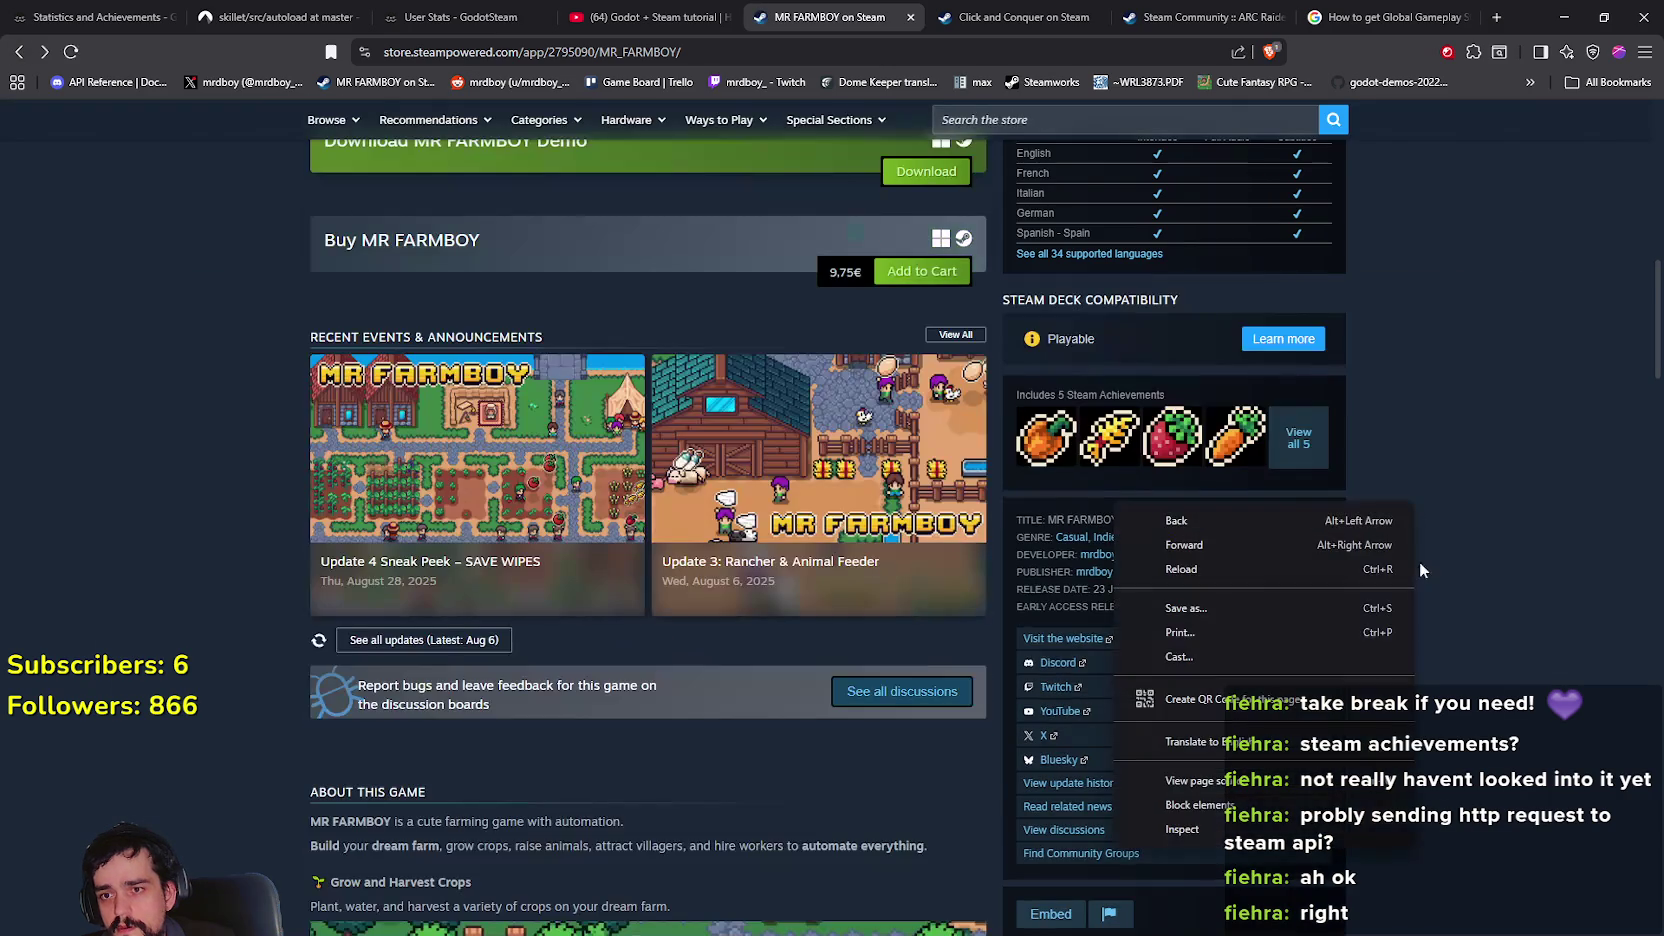
left_click(1301, 568)
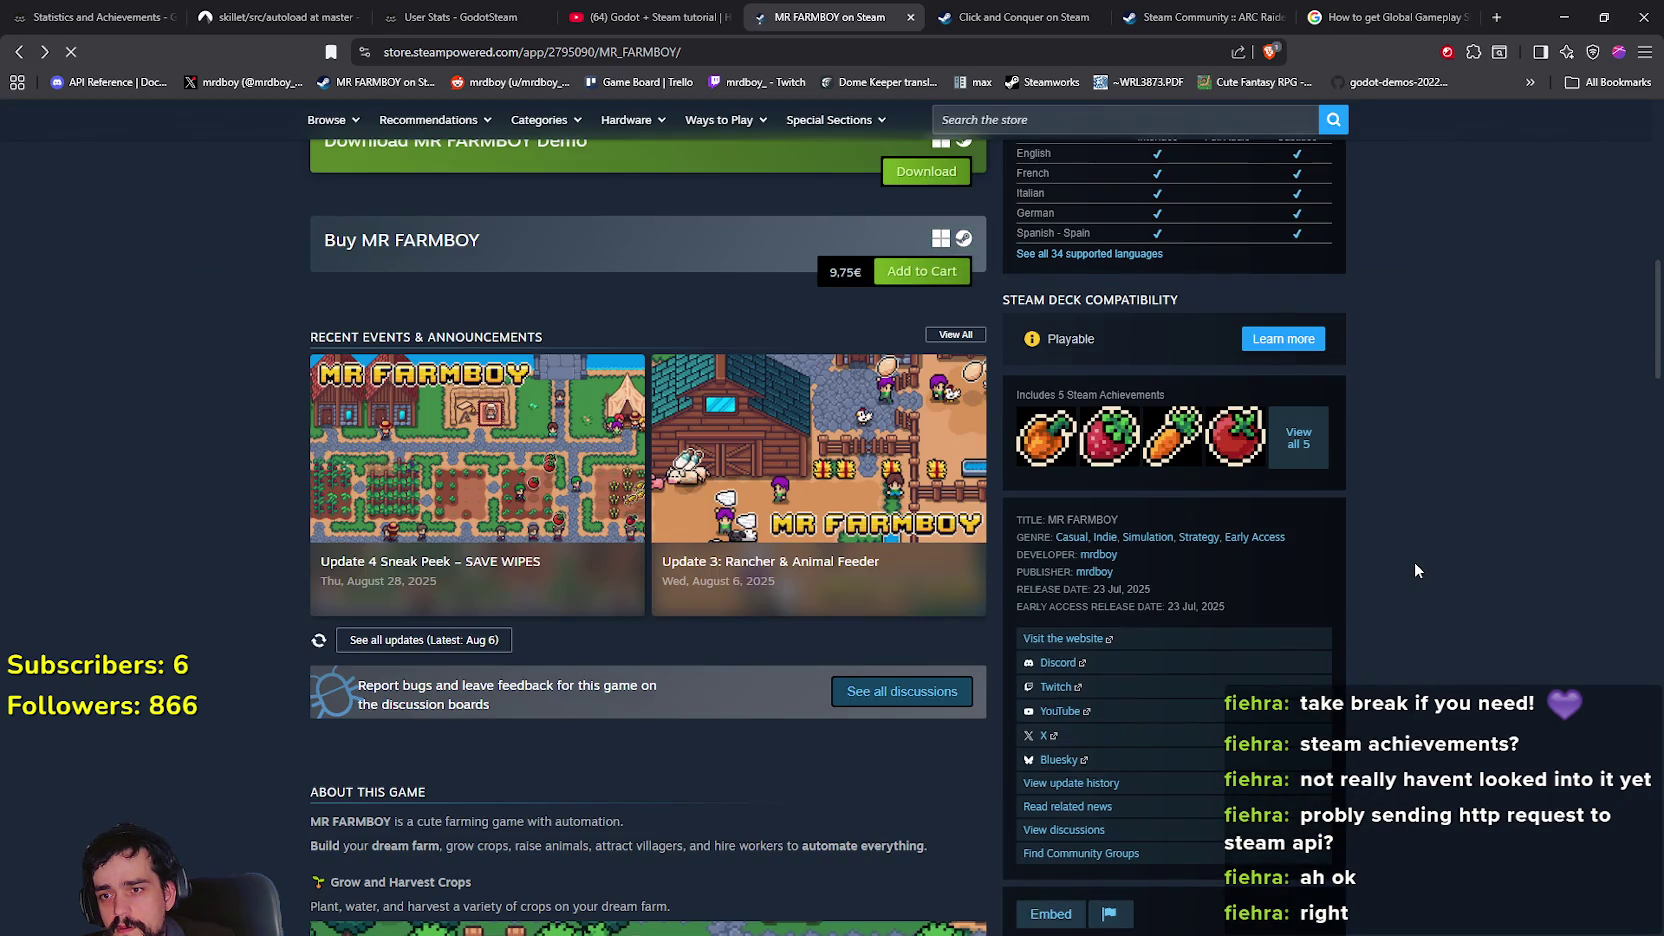
List all Steam products with the Stats feature, headed by Counter-Strike 2
scroll(1414, 570, "up", 2)
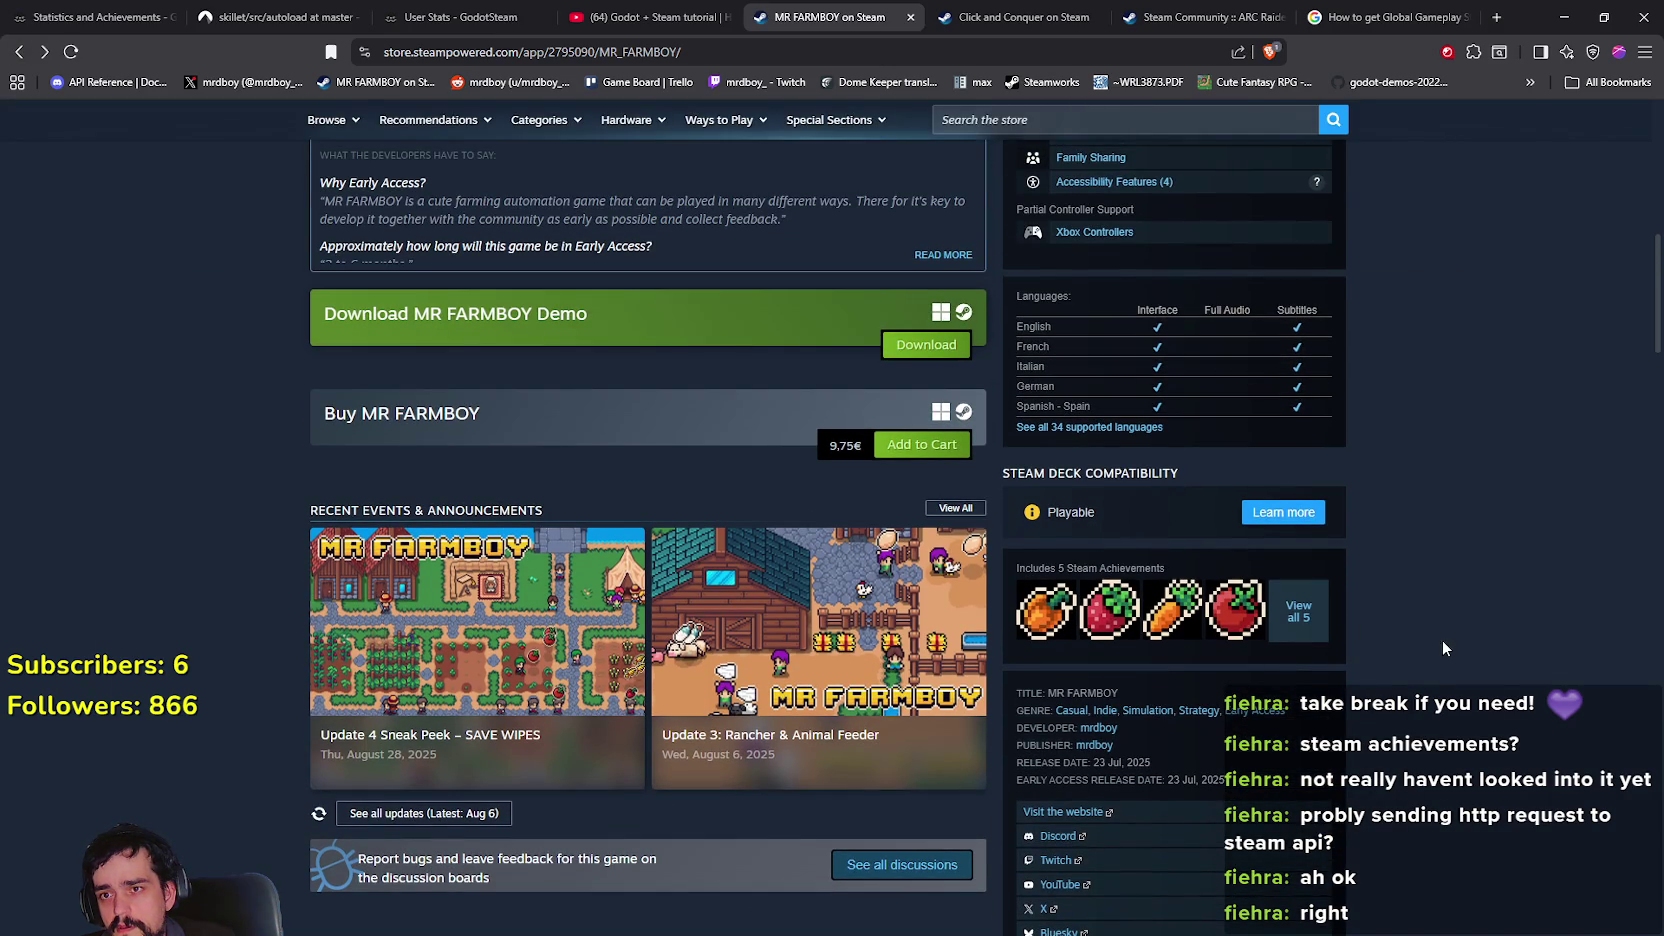
scroll(1413, 644, "up", 2)
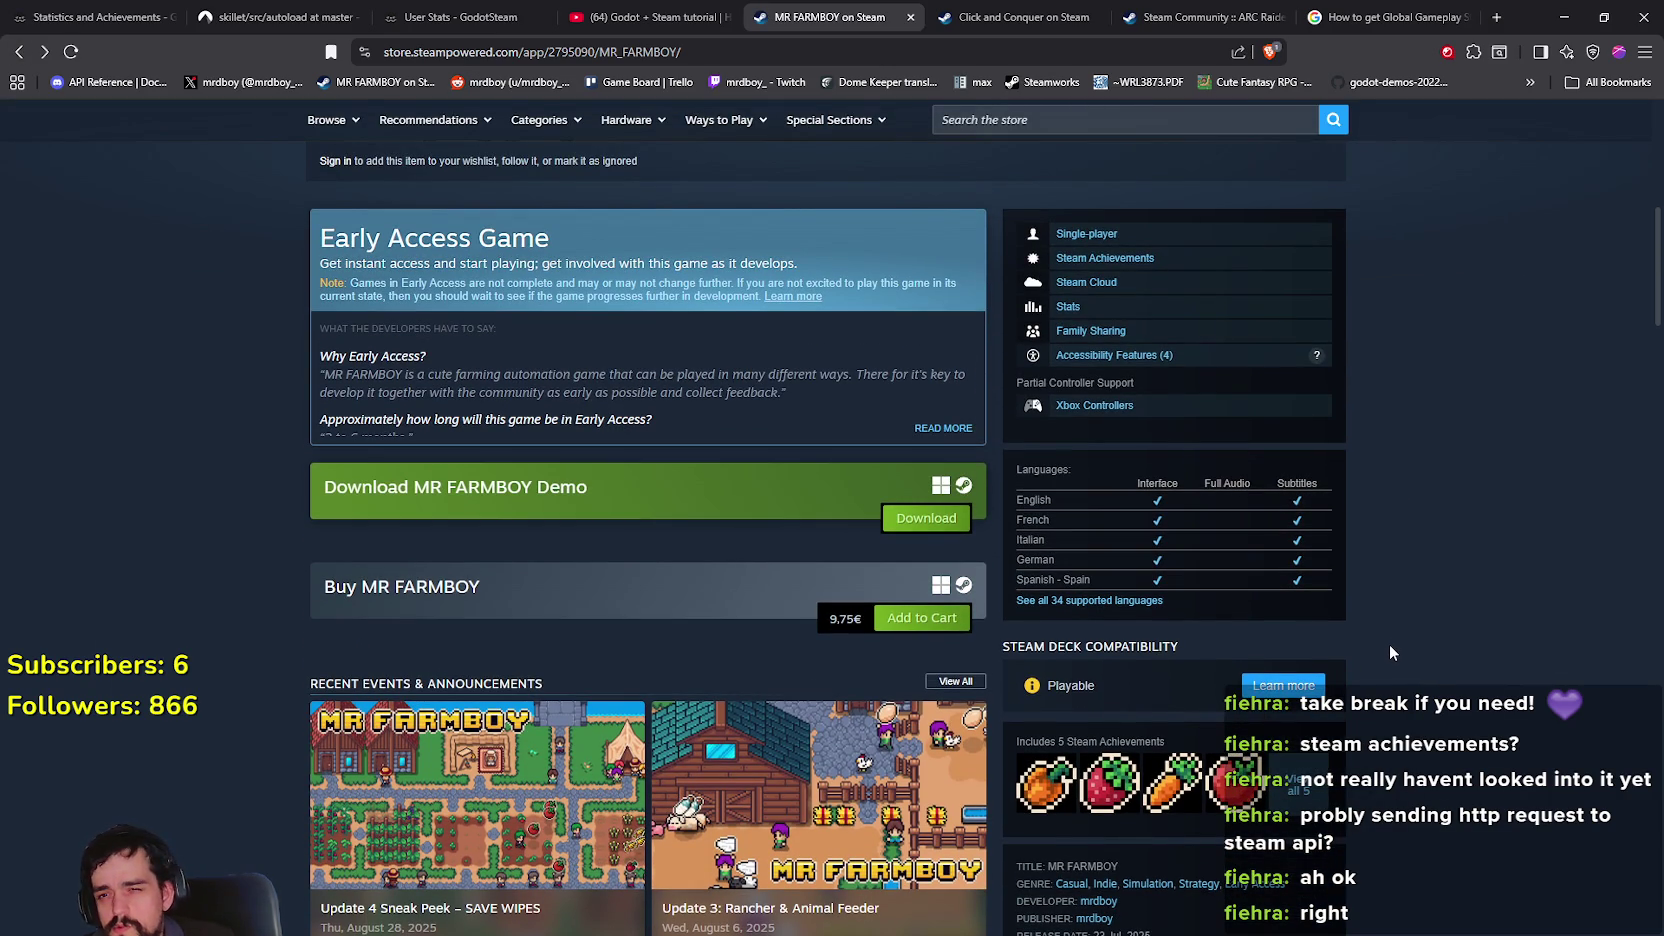
left_click(1290, 307)
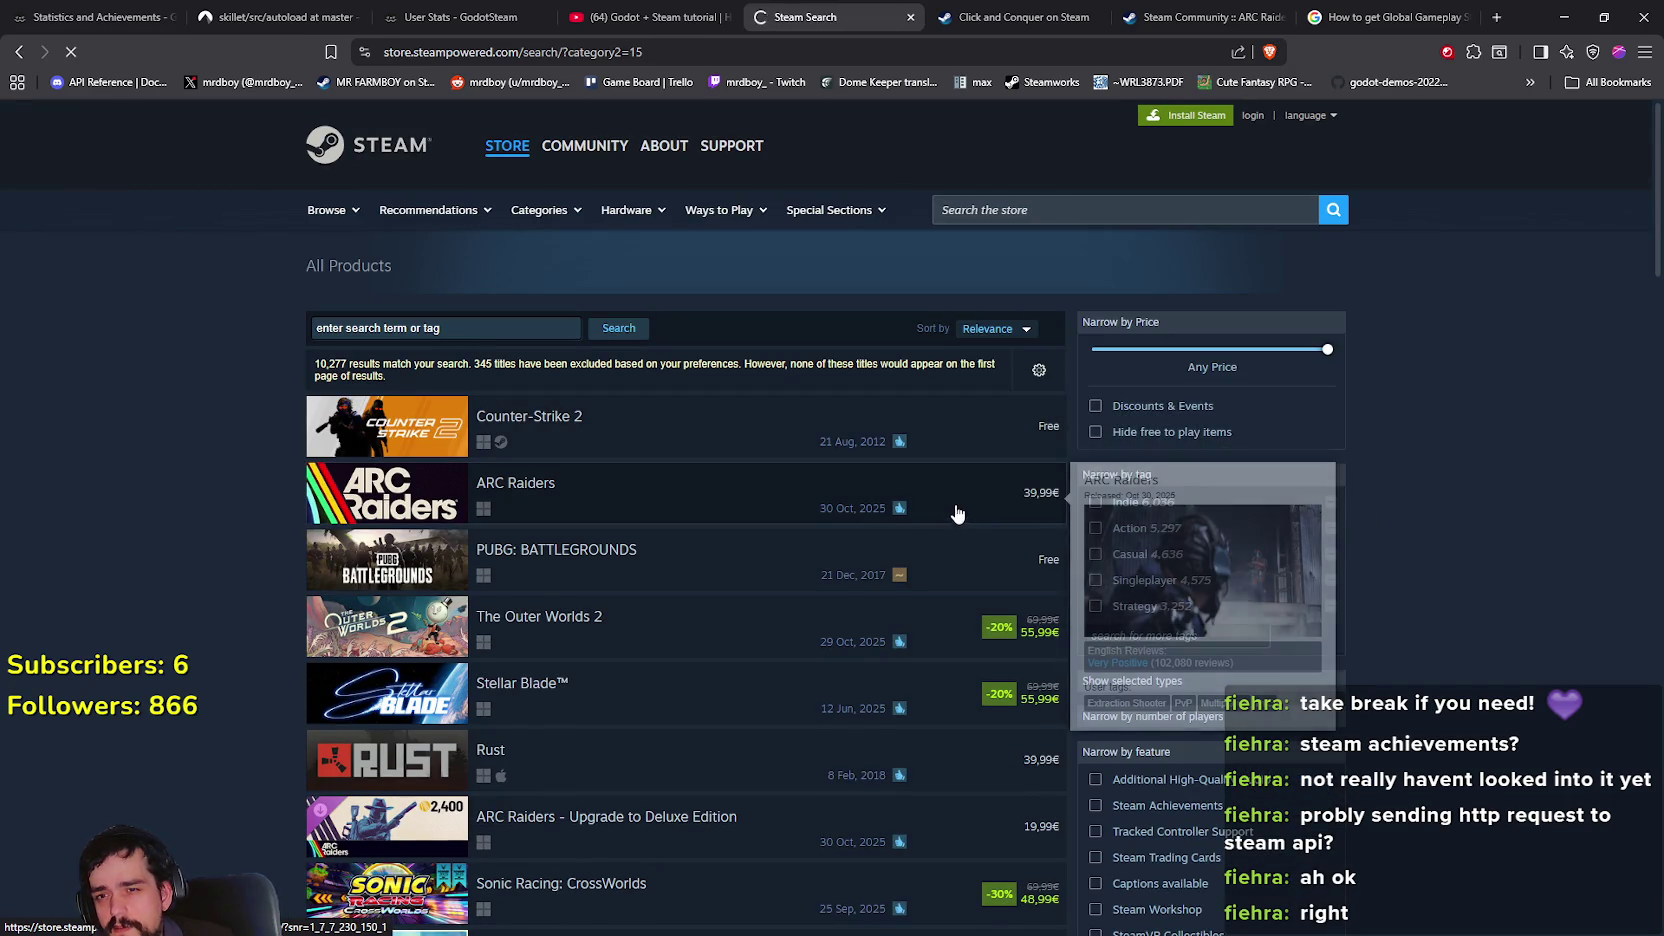
Look through the Counter-Strike 2 store page, its 29 points shop items and Steam achievements count
left_click(896, 446)
scroll(1400, 650, "down", 3)
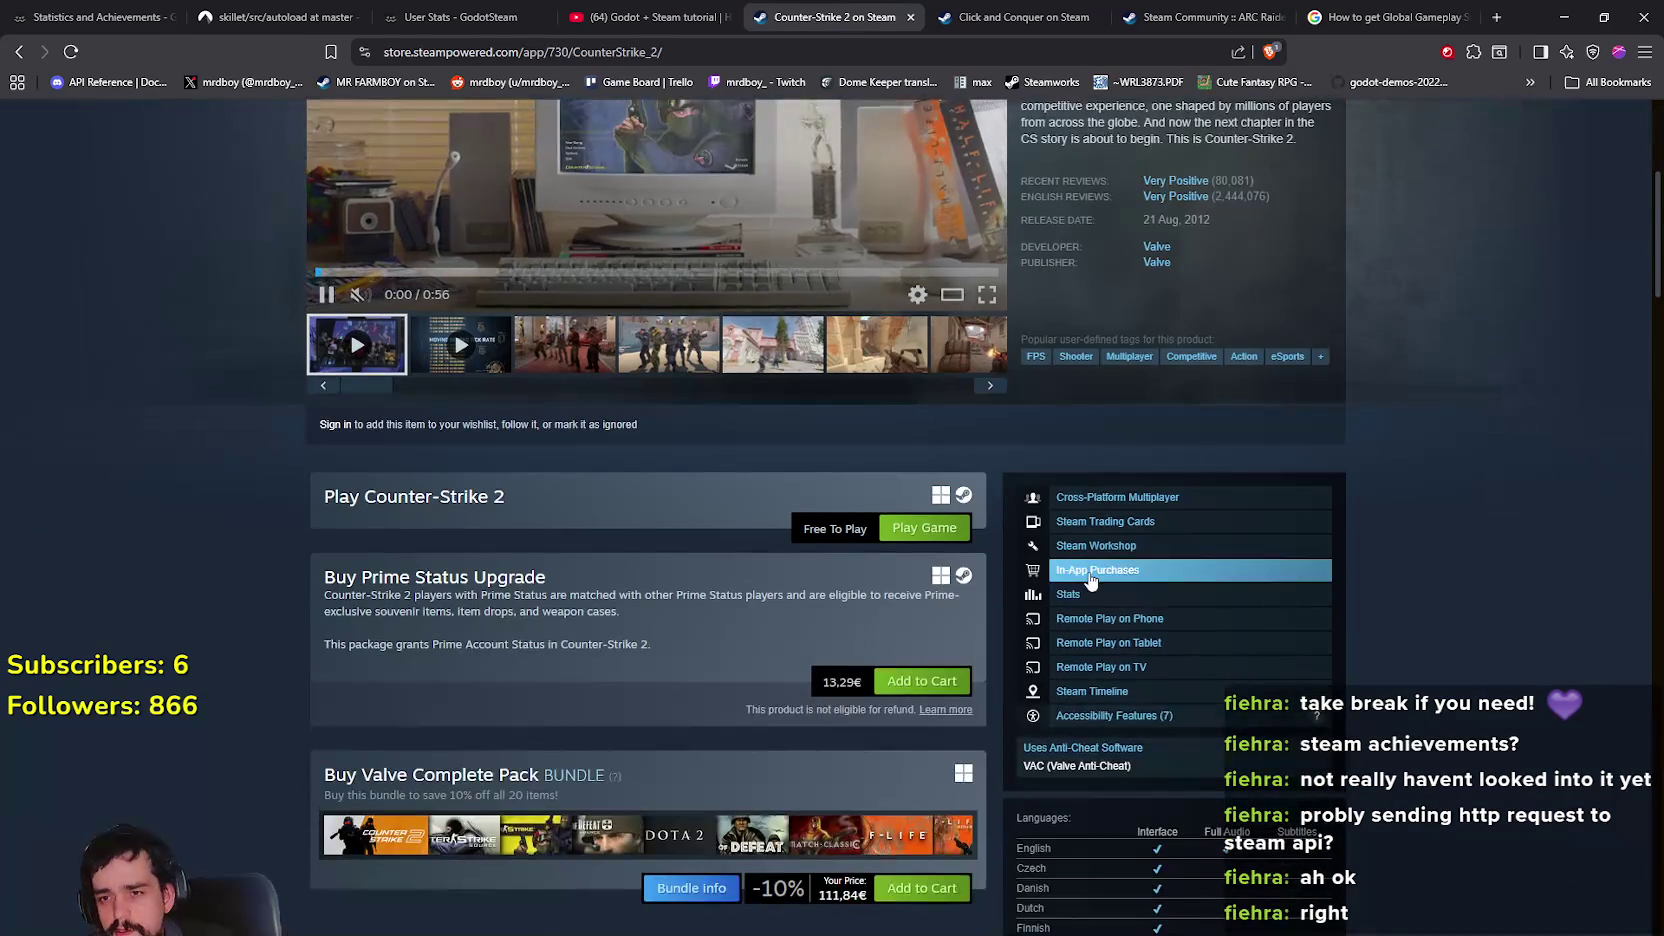
scroll(1083, 585, "down", 3)
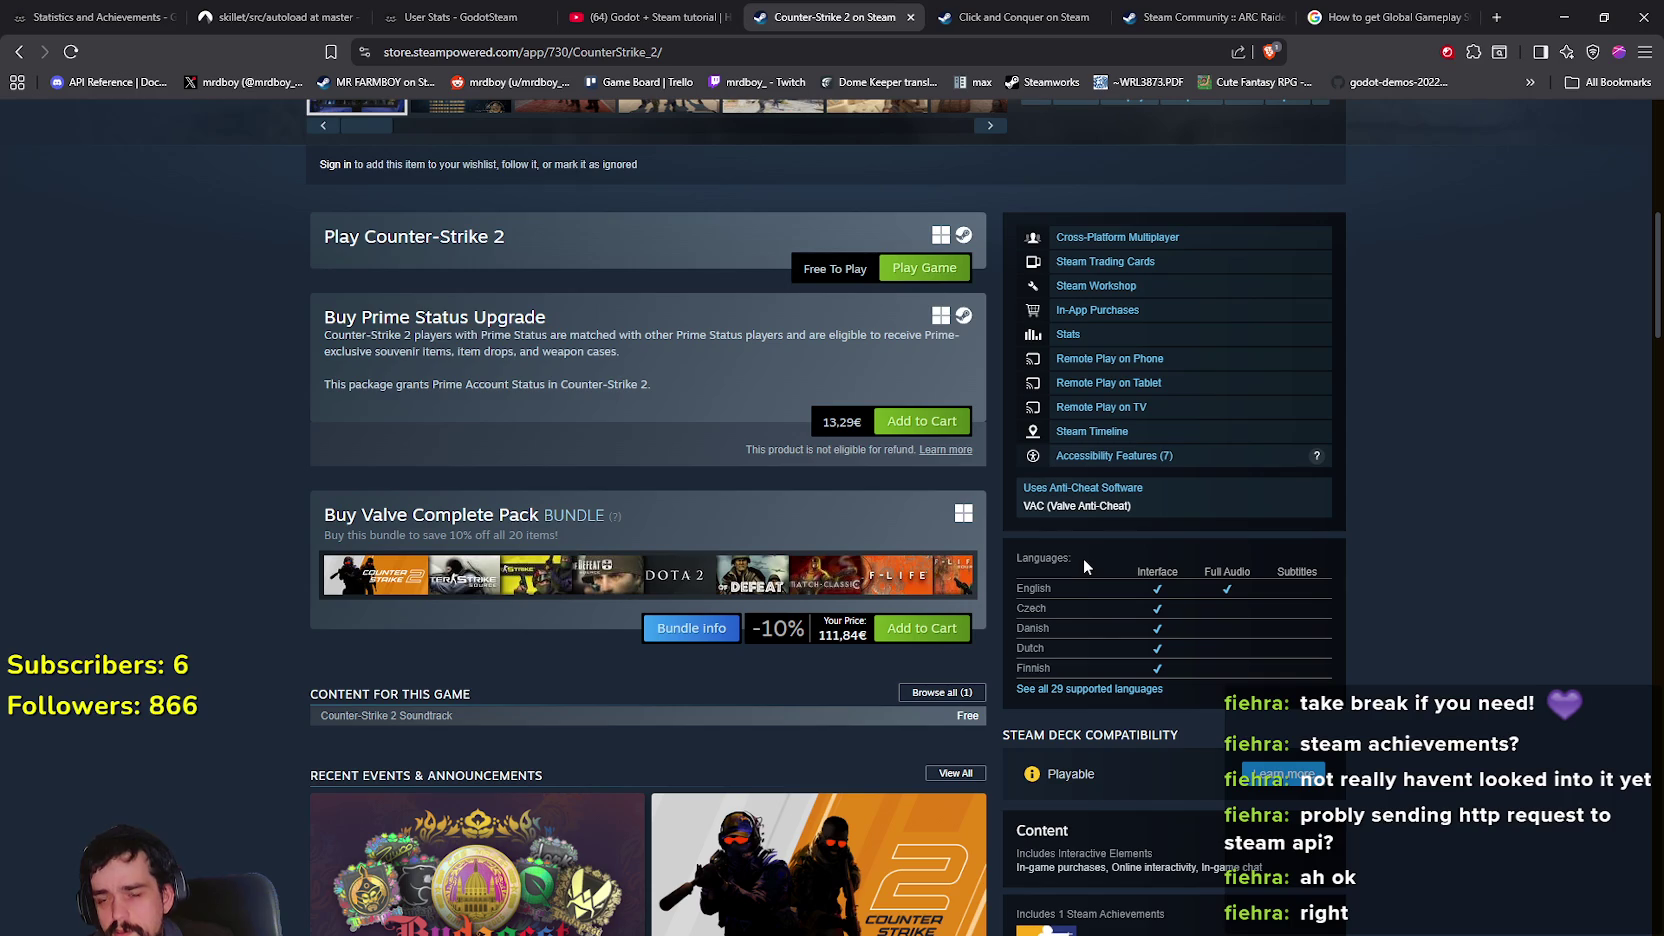
scroll(1083, 552, "down", 5)
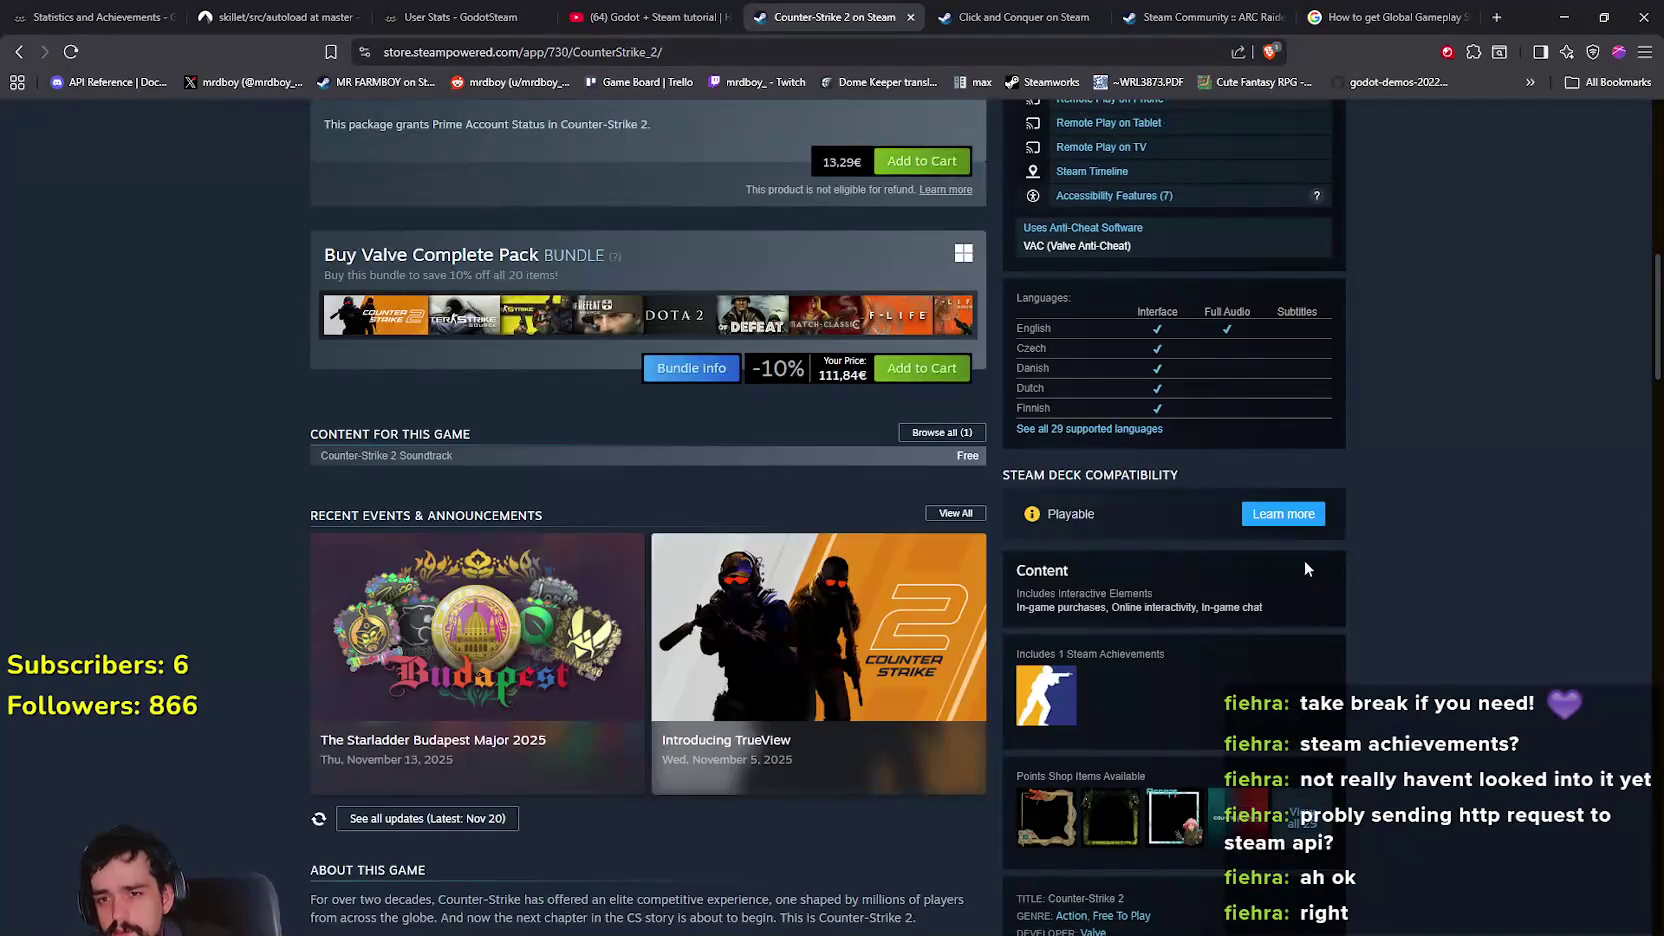
scroll(1299, 540, "down", 3)
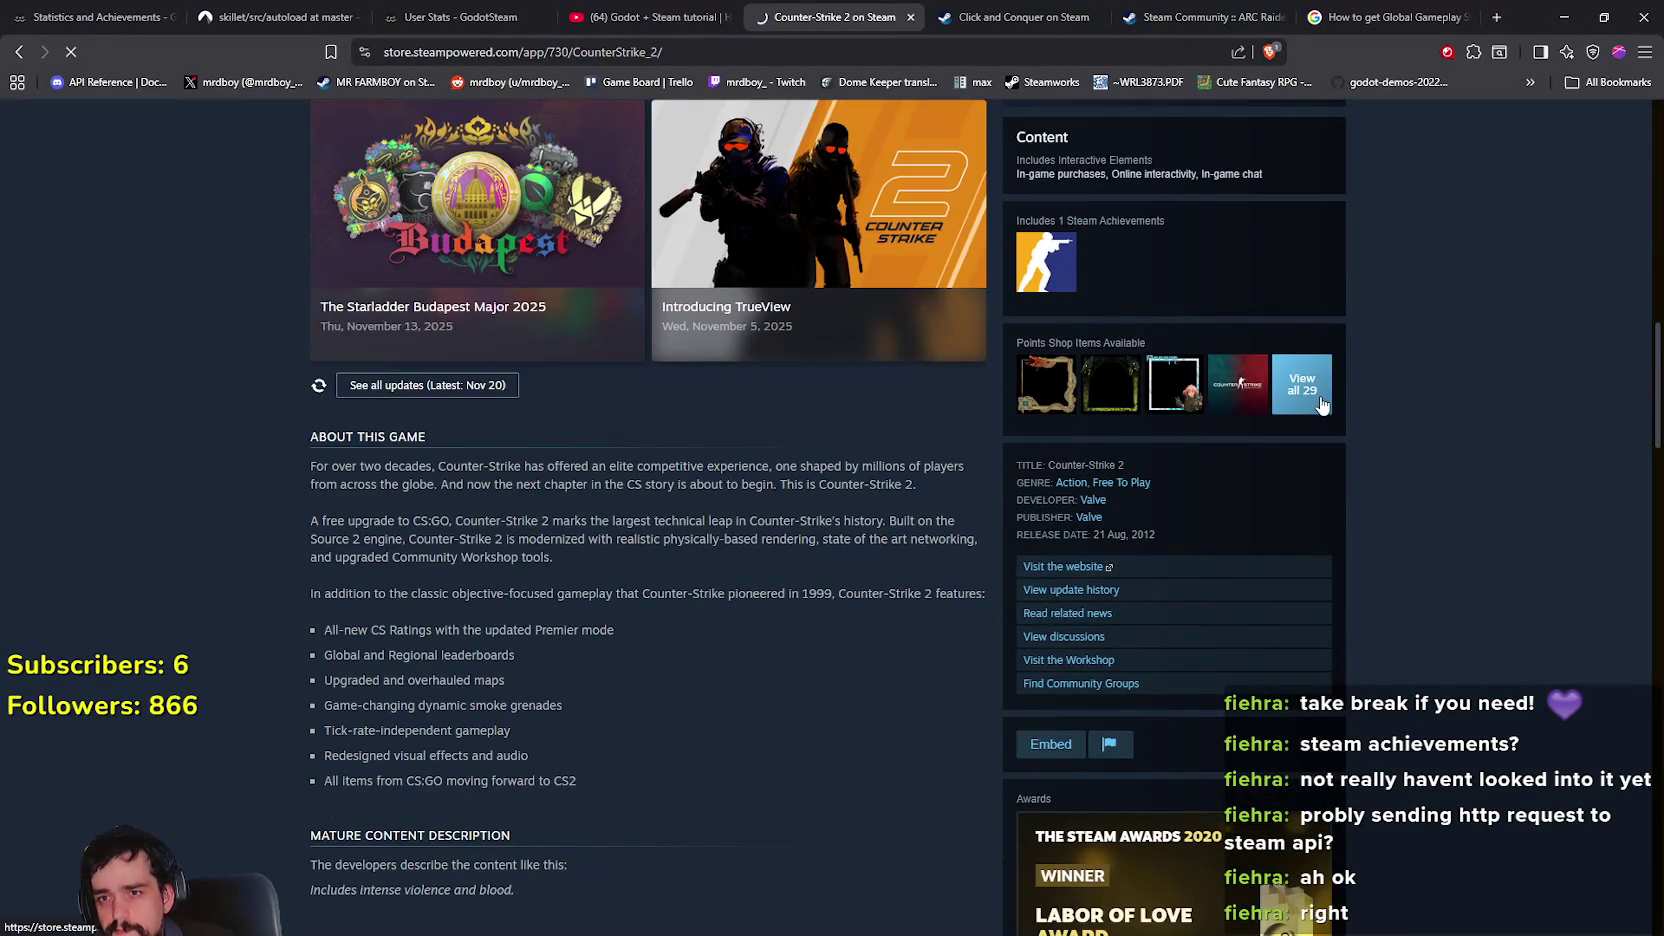
left_click(1321, 404)
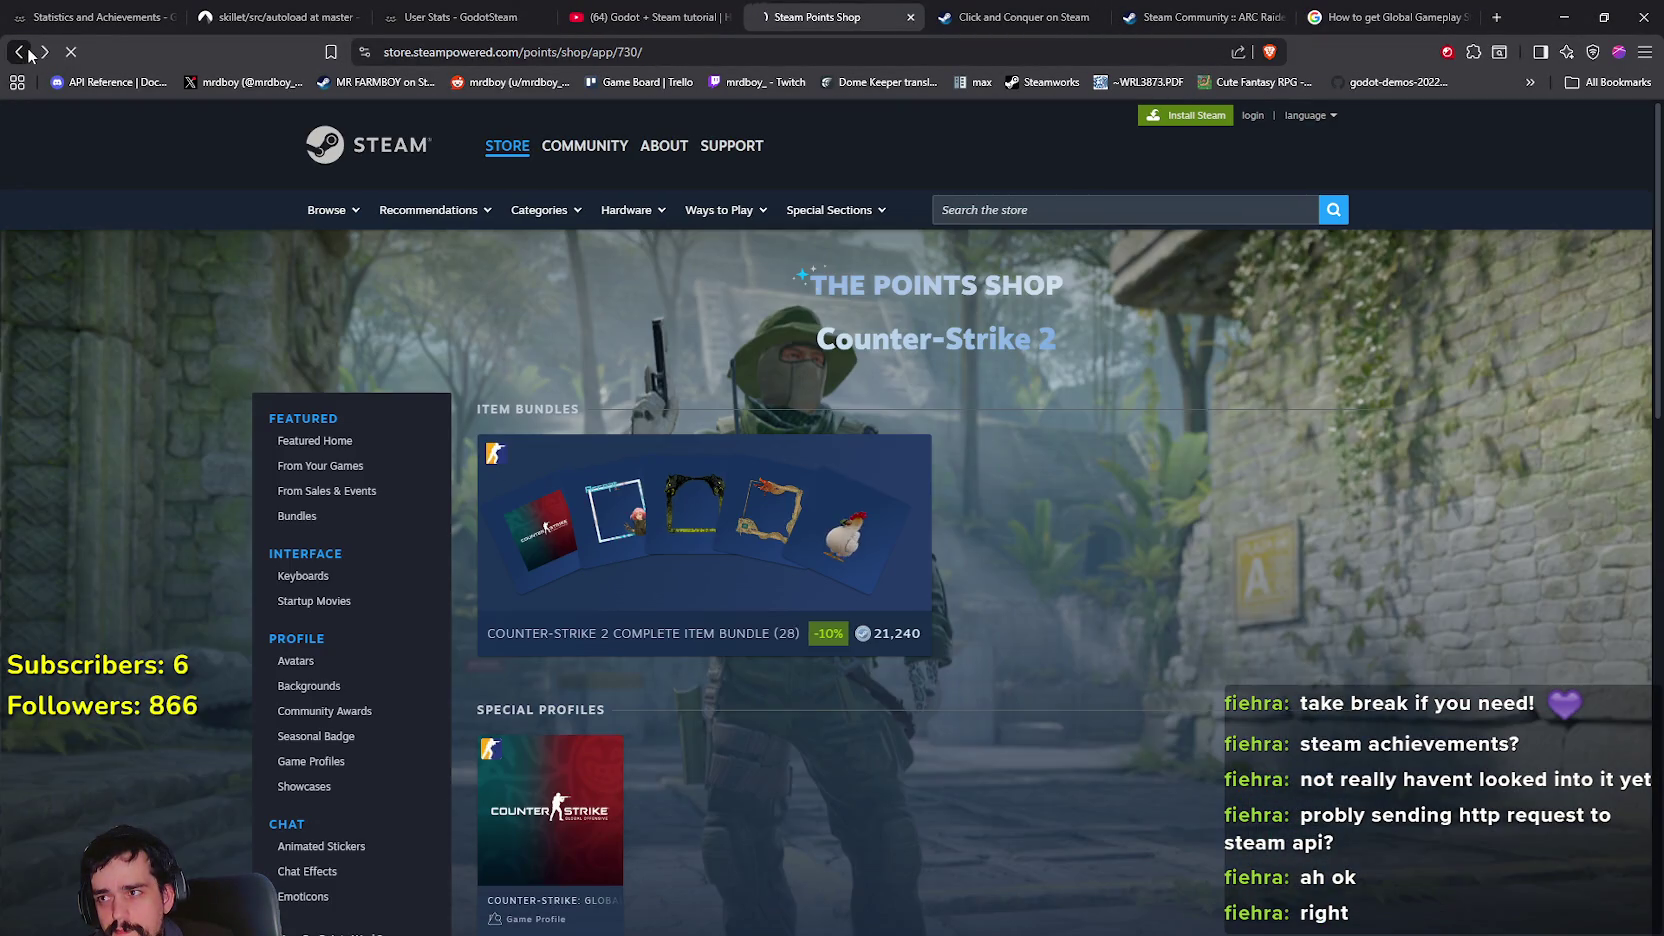
left_click(19, 51)
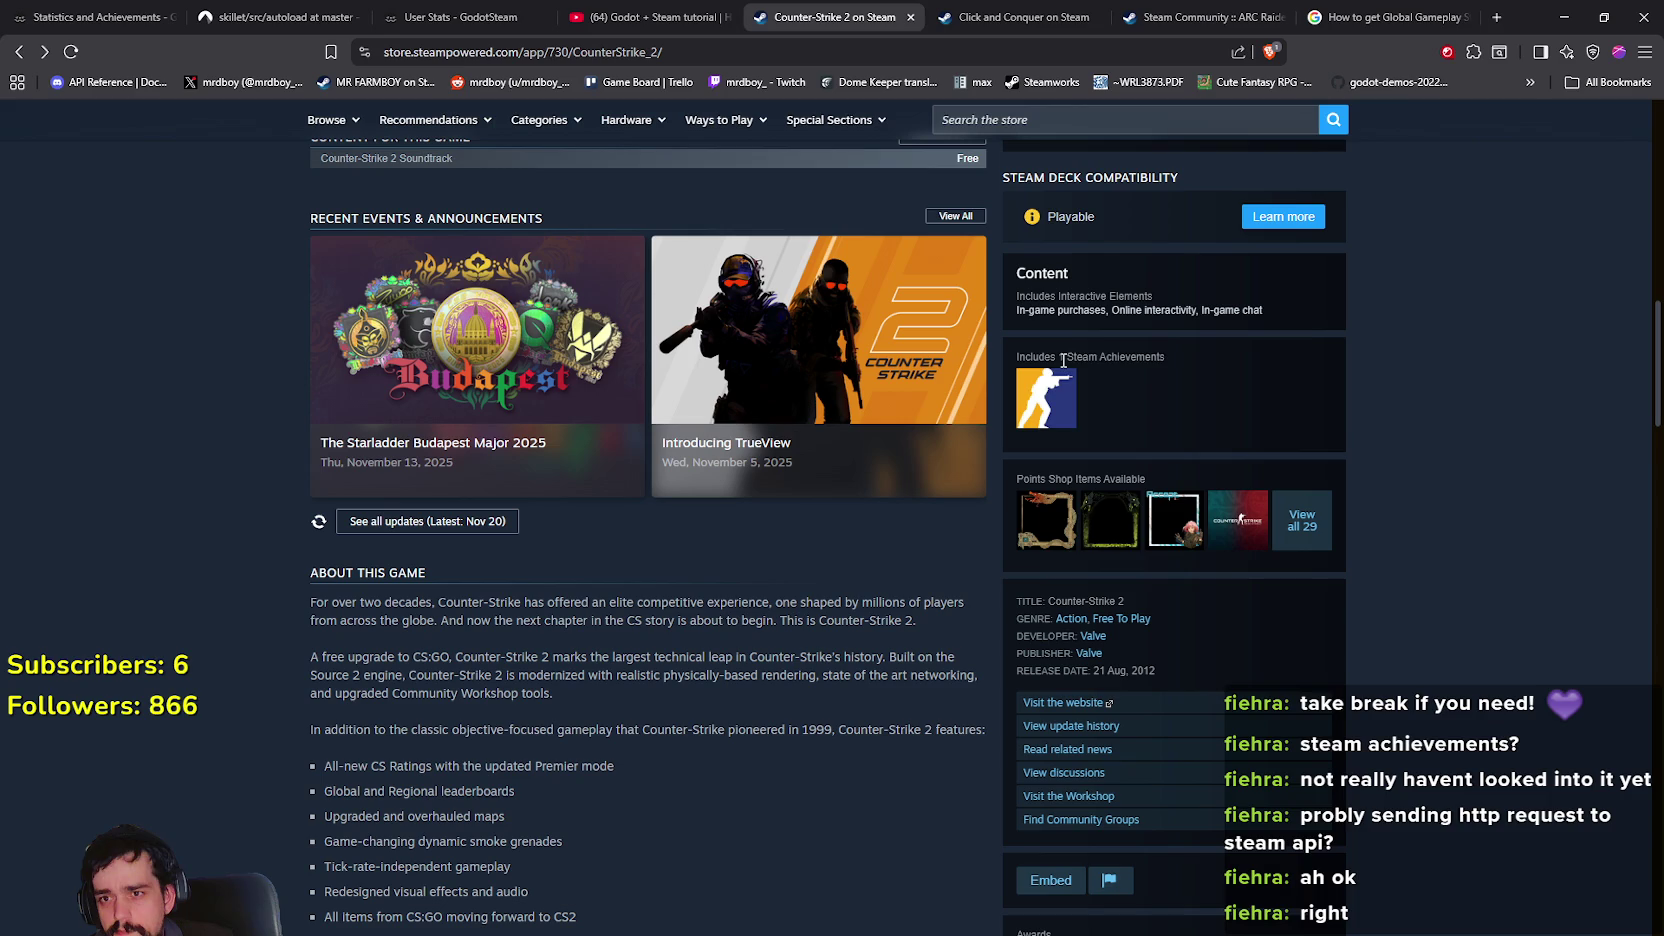
left_click_drag(1063, 358, 1250, 398)
left_click(1124, 403)
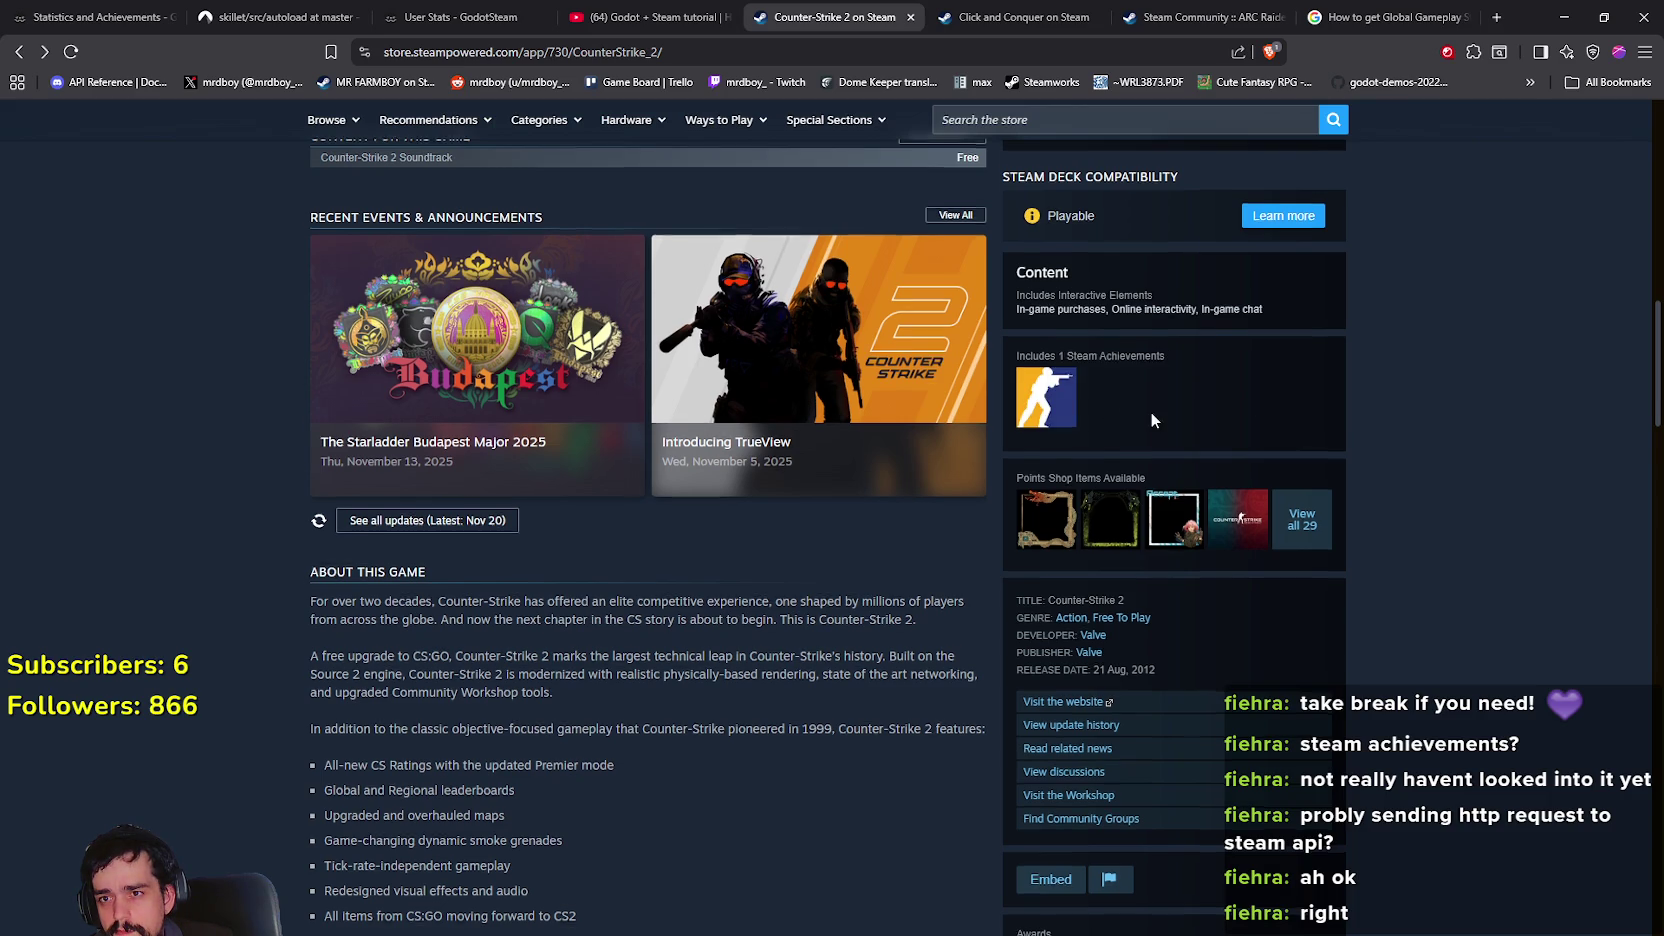
scroll(1150, 411, "up", 5)
scroll(1396, 676, "up", 9)
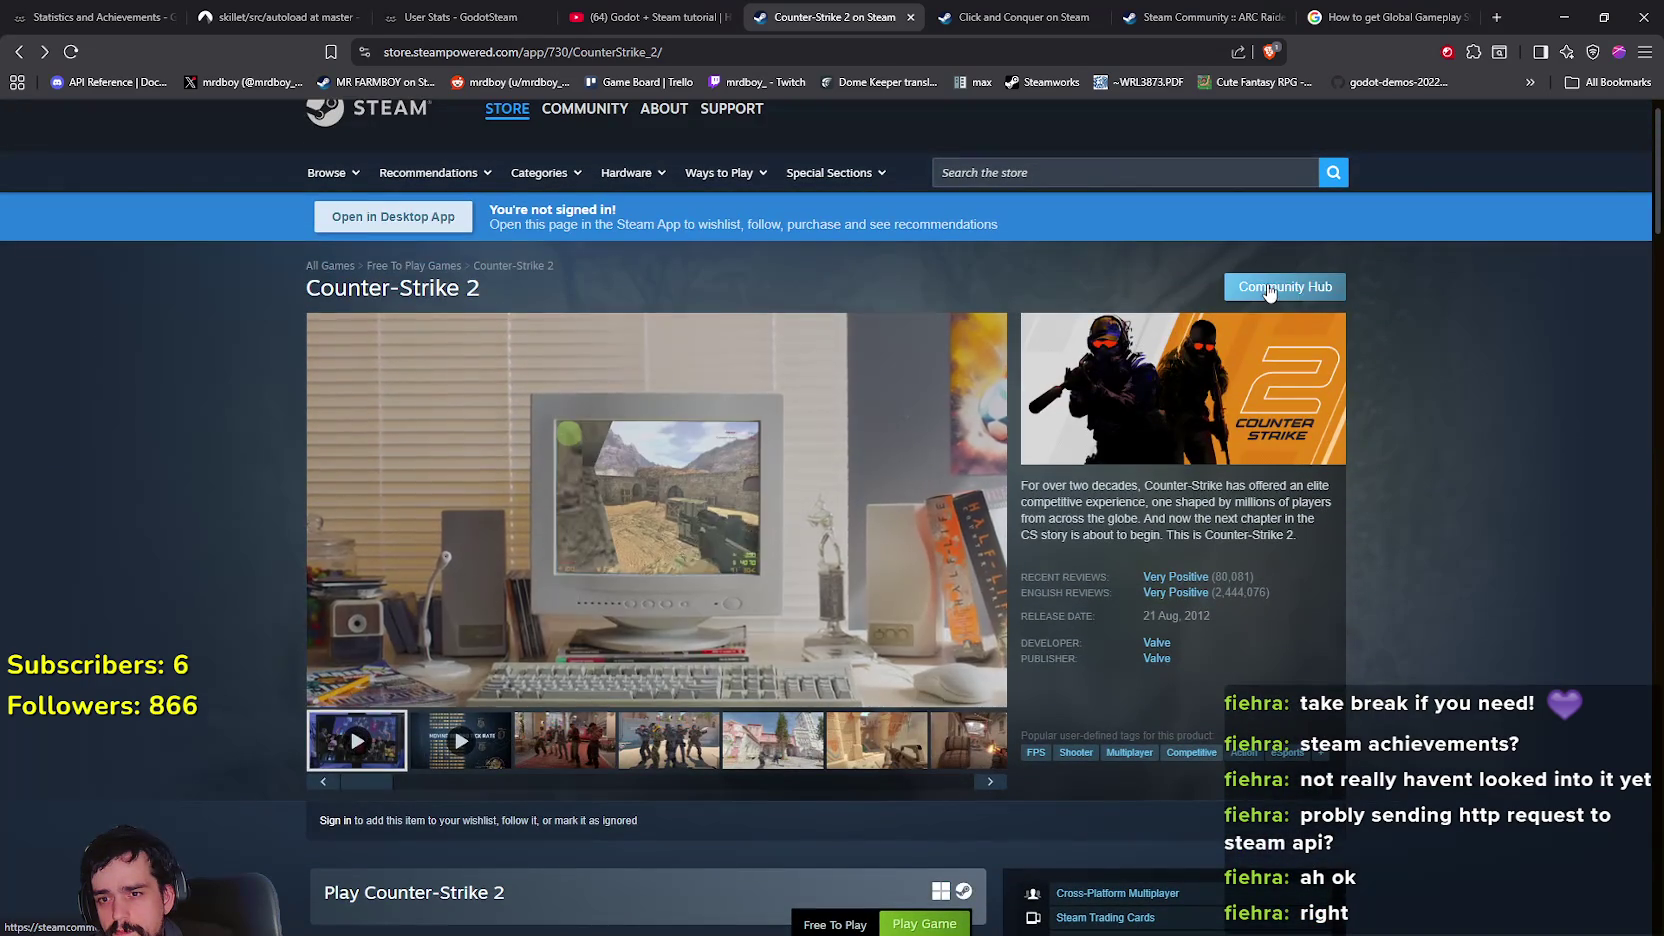
Open Counter-Strike 2's community hub stats options, then switch to the ARC Raiders global achievements tab
left_click(1265, 285)
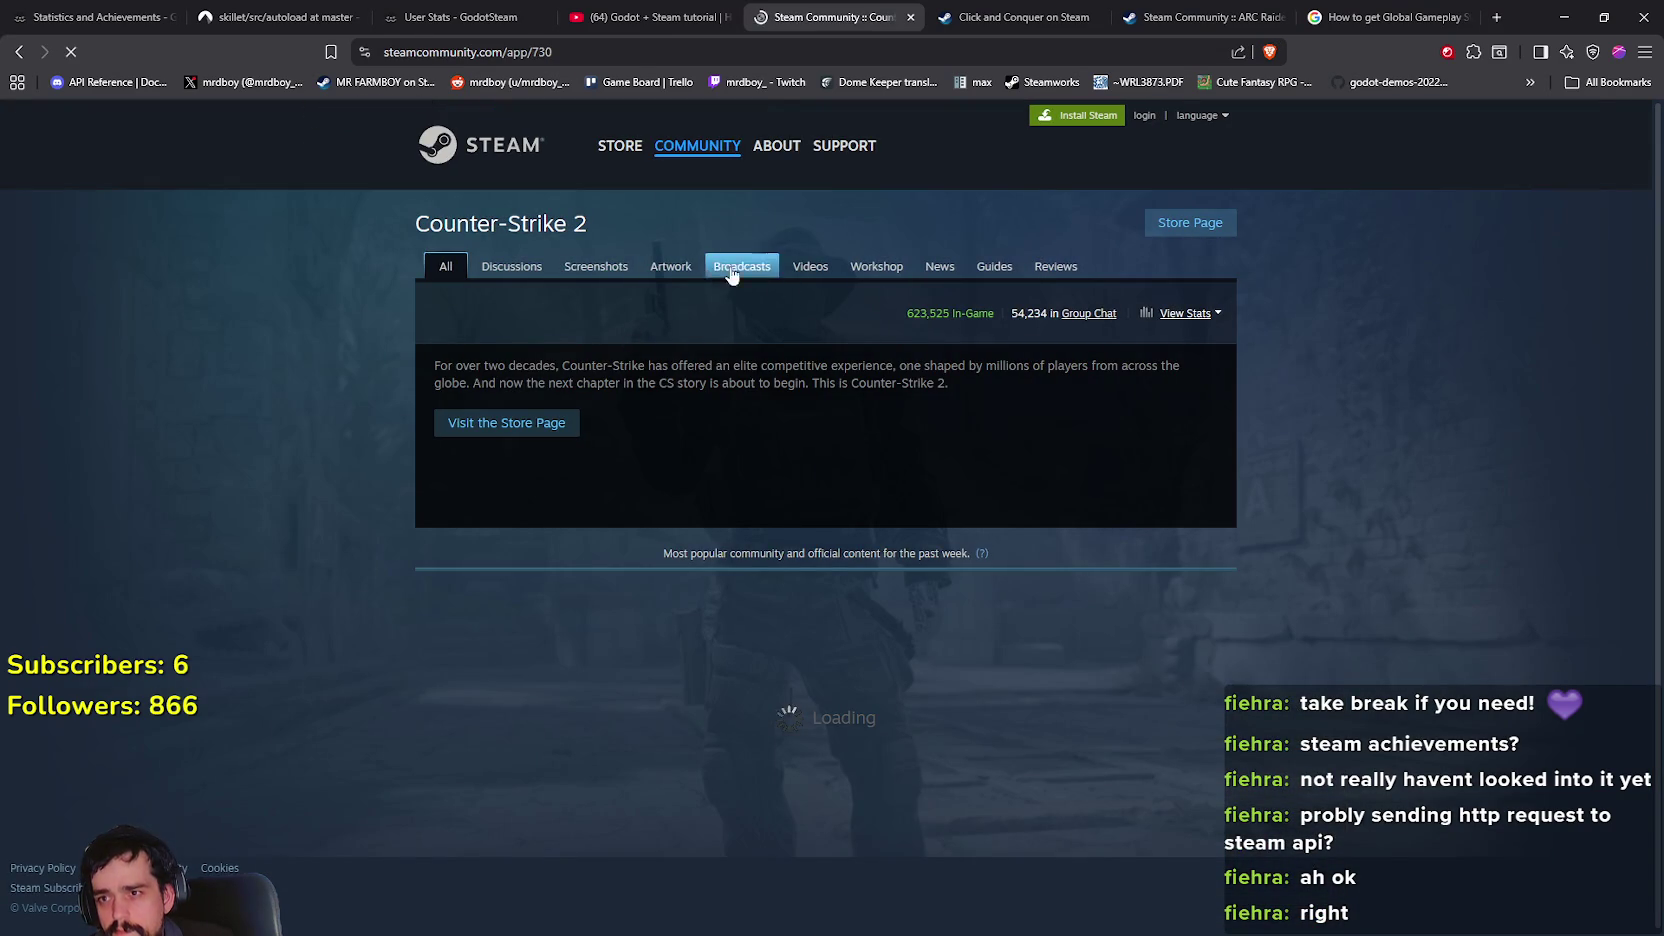
left_click(1193, 313)
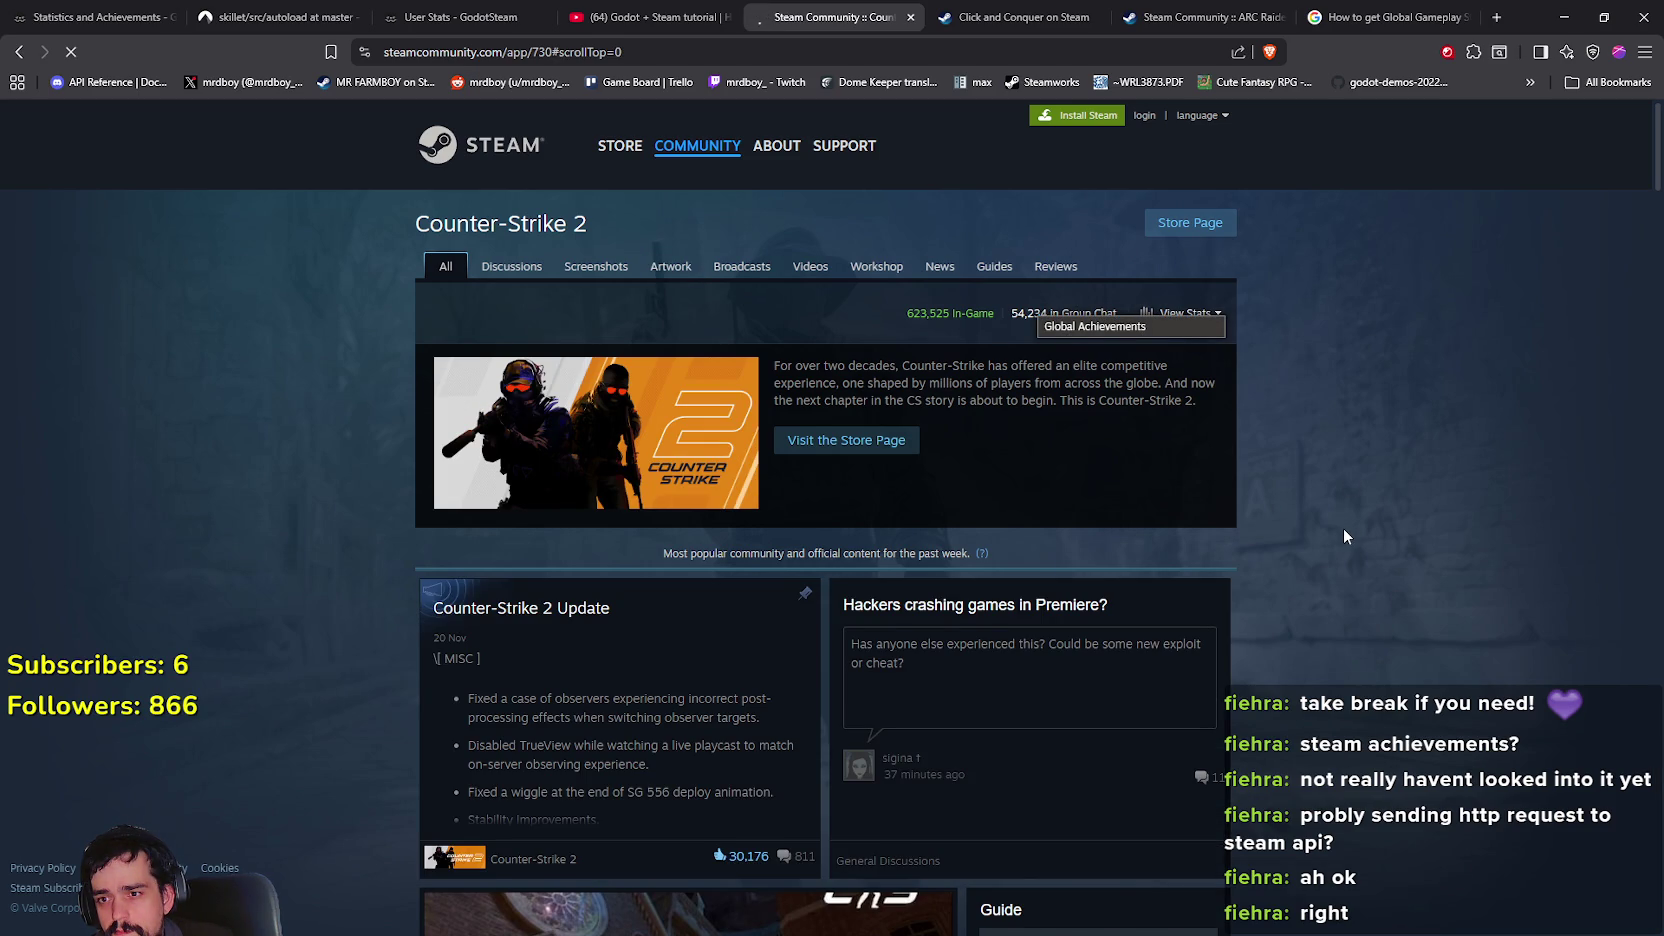
scroll(1343, 530, "down", 10)
scroll(1310, 610, "down", 15)
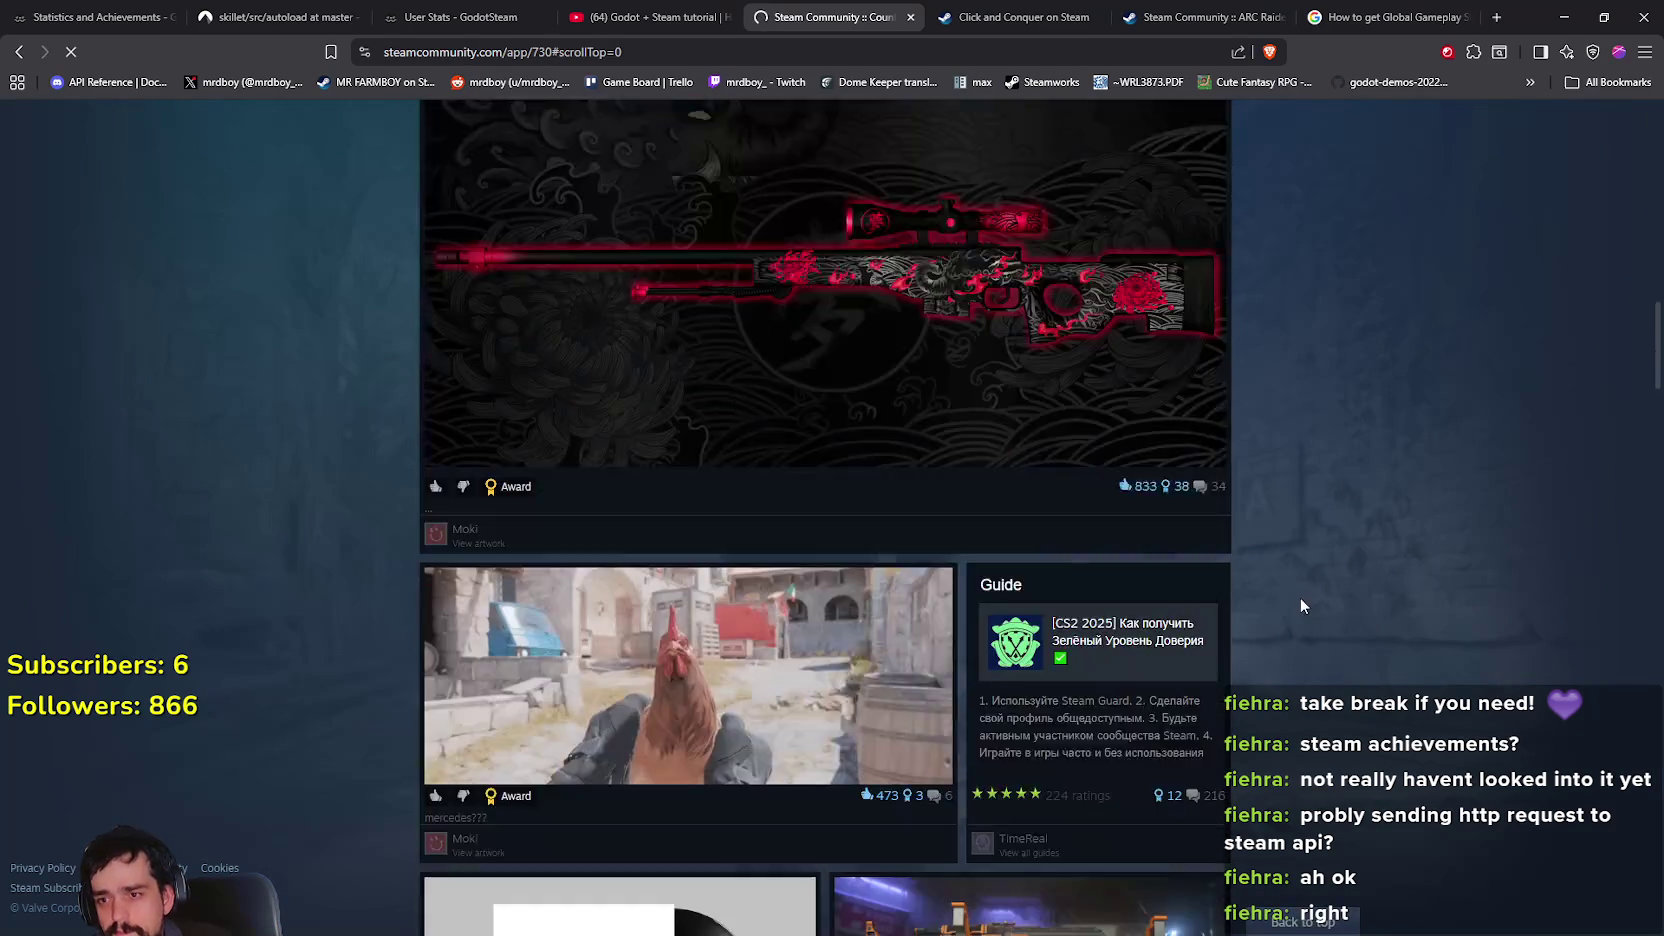
scroll(1297, 580, "up", 15)
scroll(1290, 580, "up", 10)
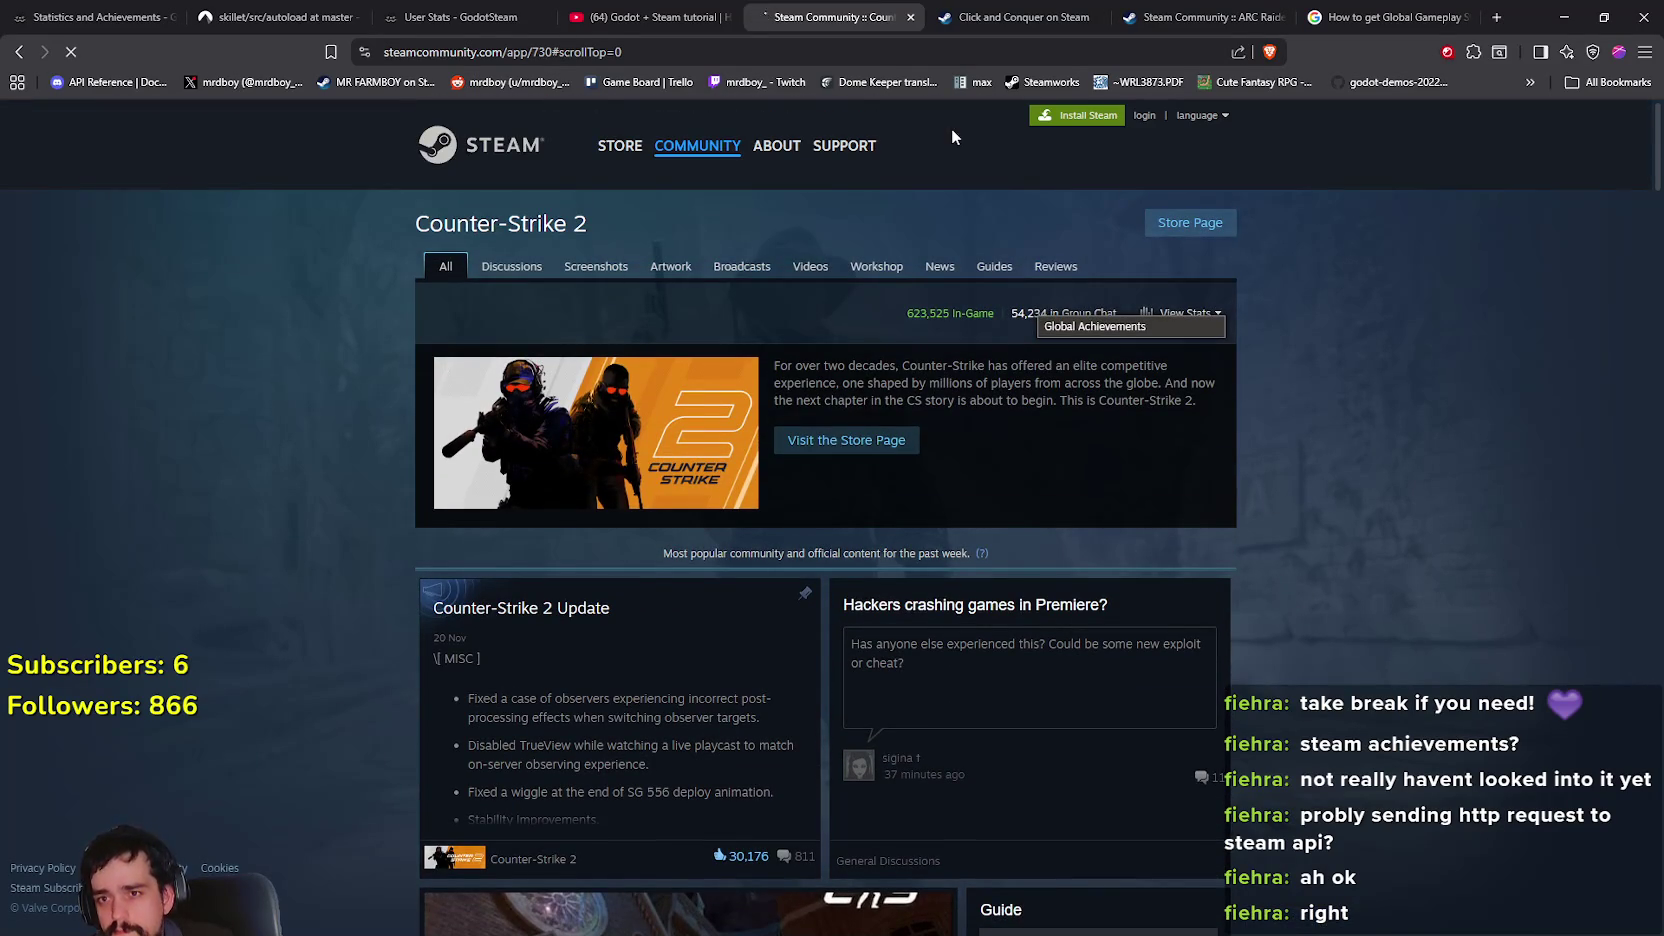
left_click(1010, 17)
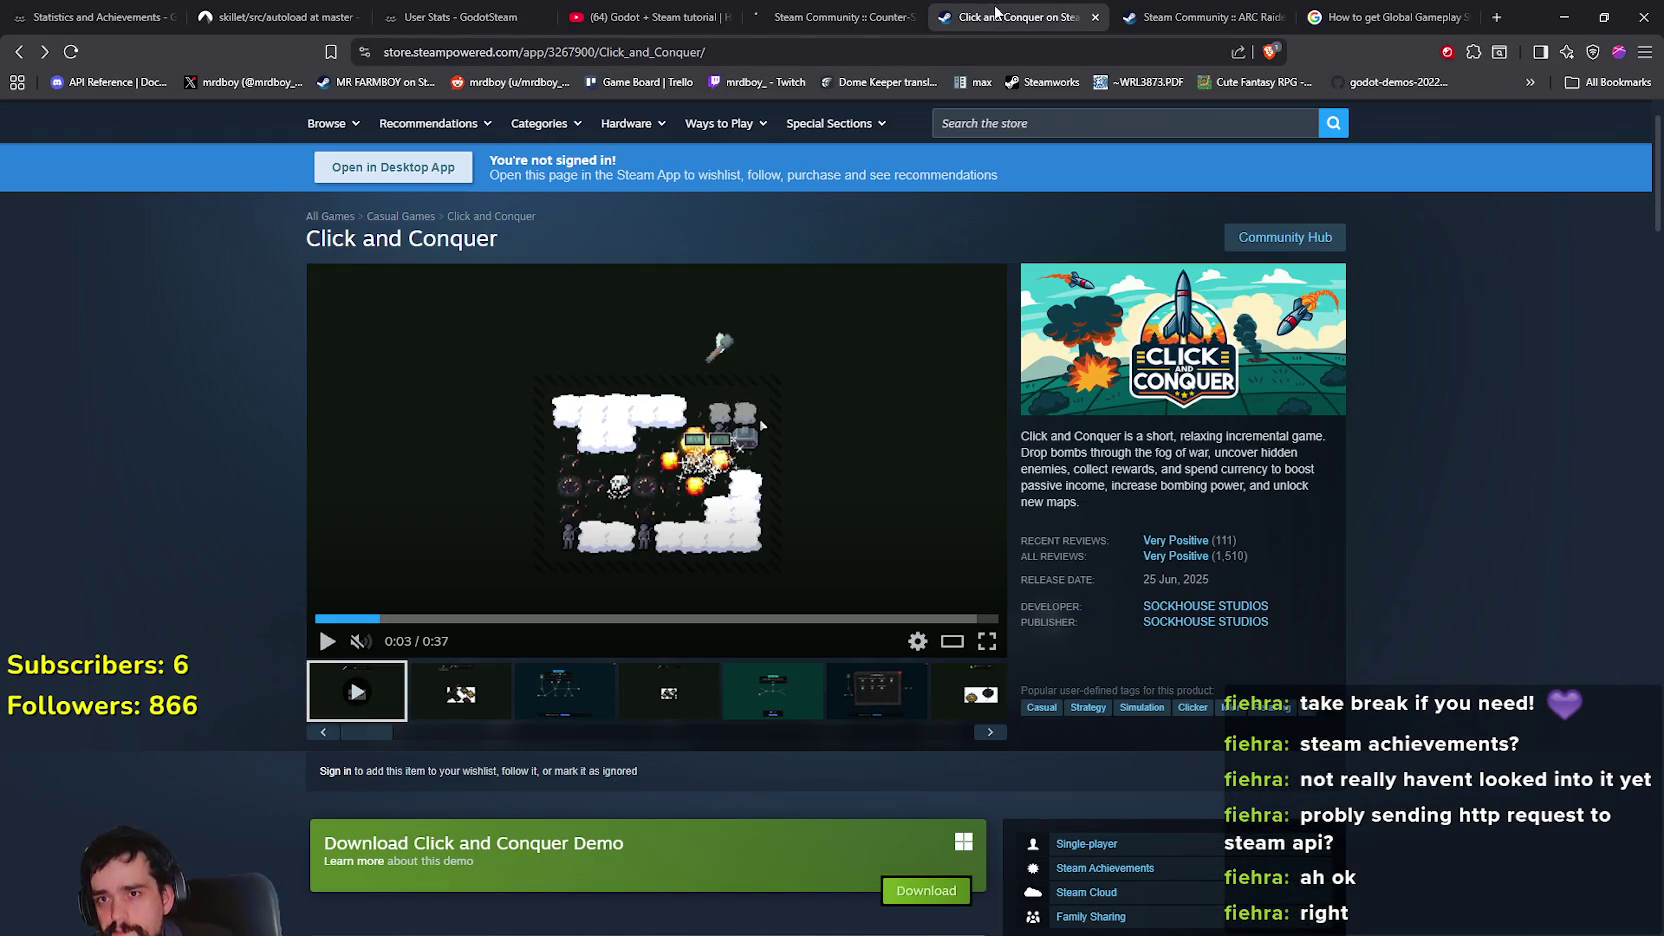
left_click(1173, 14)
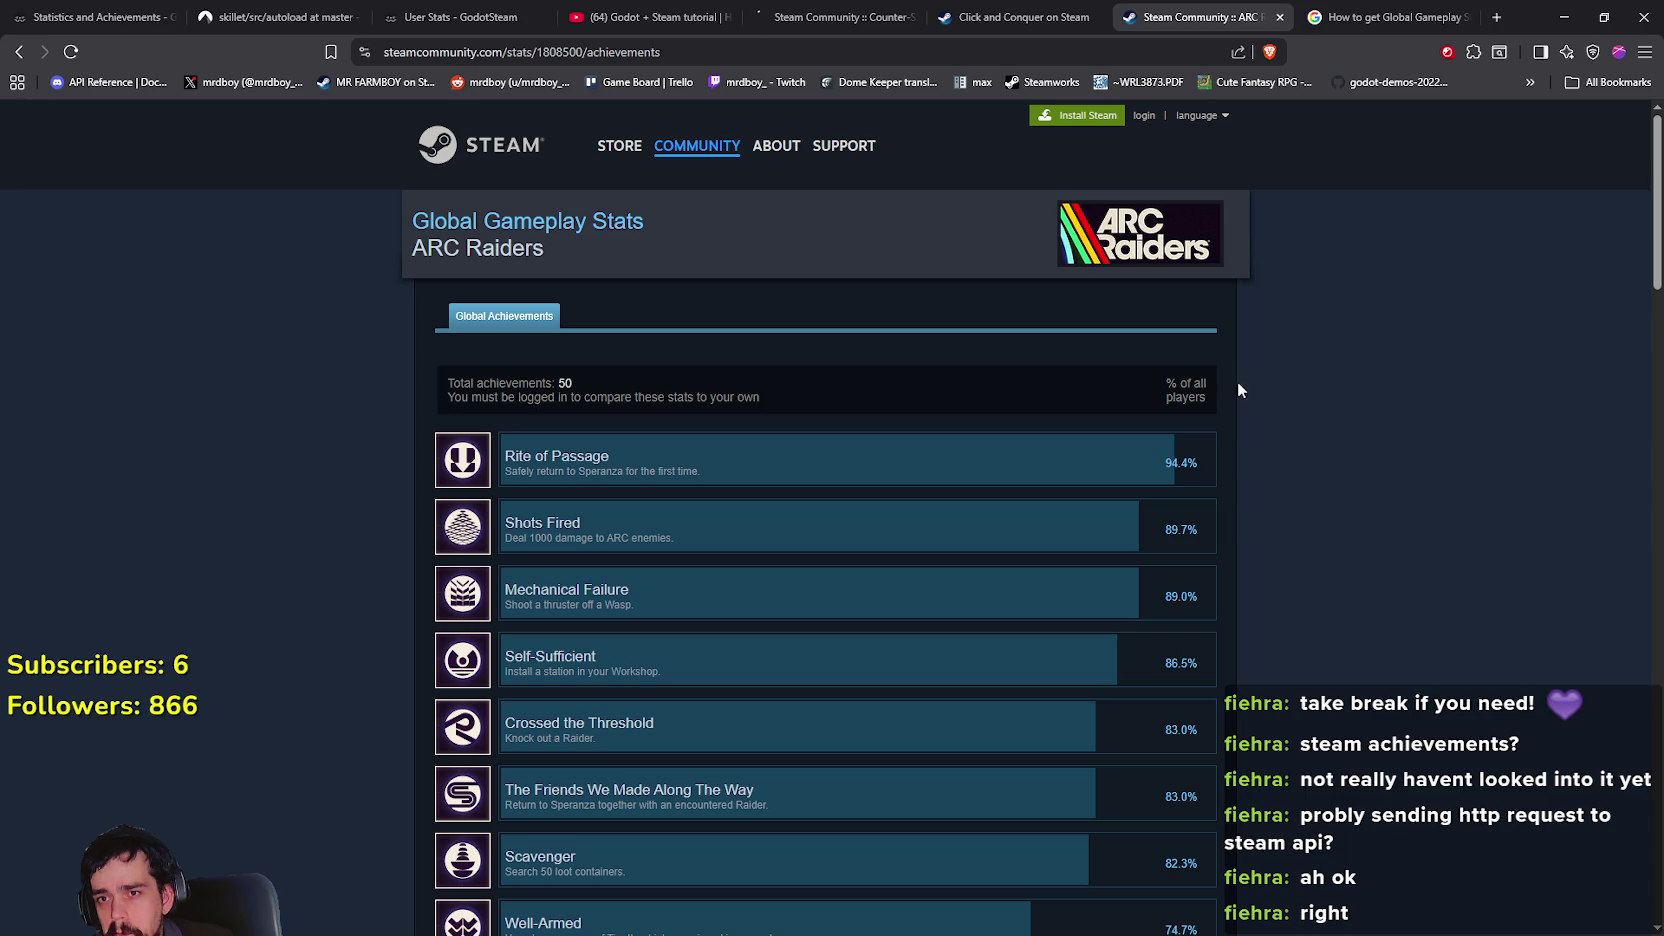
left_click(16, 53)
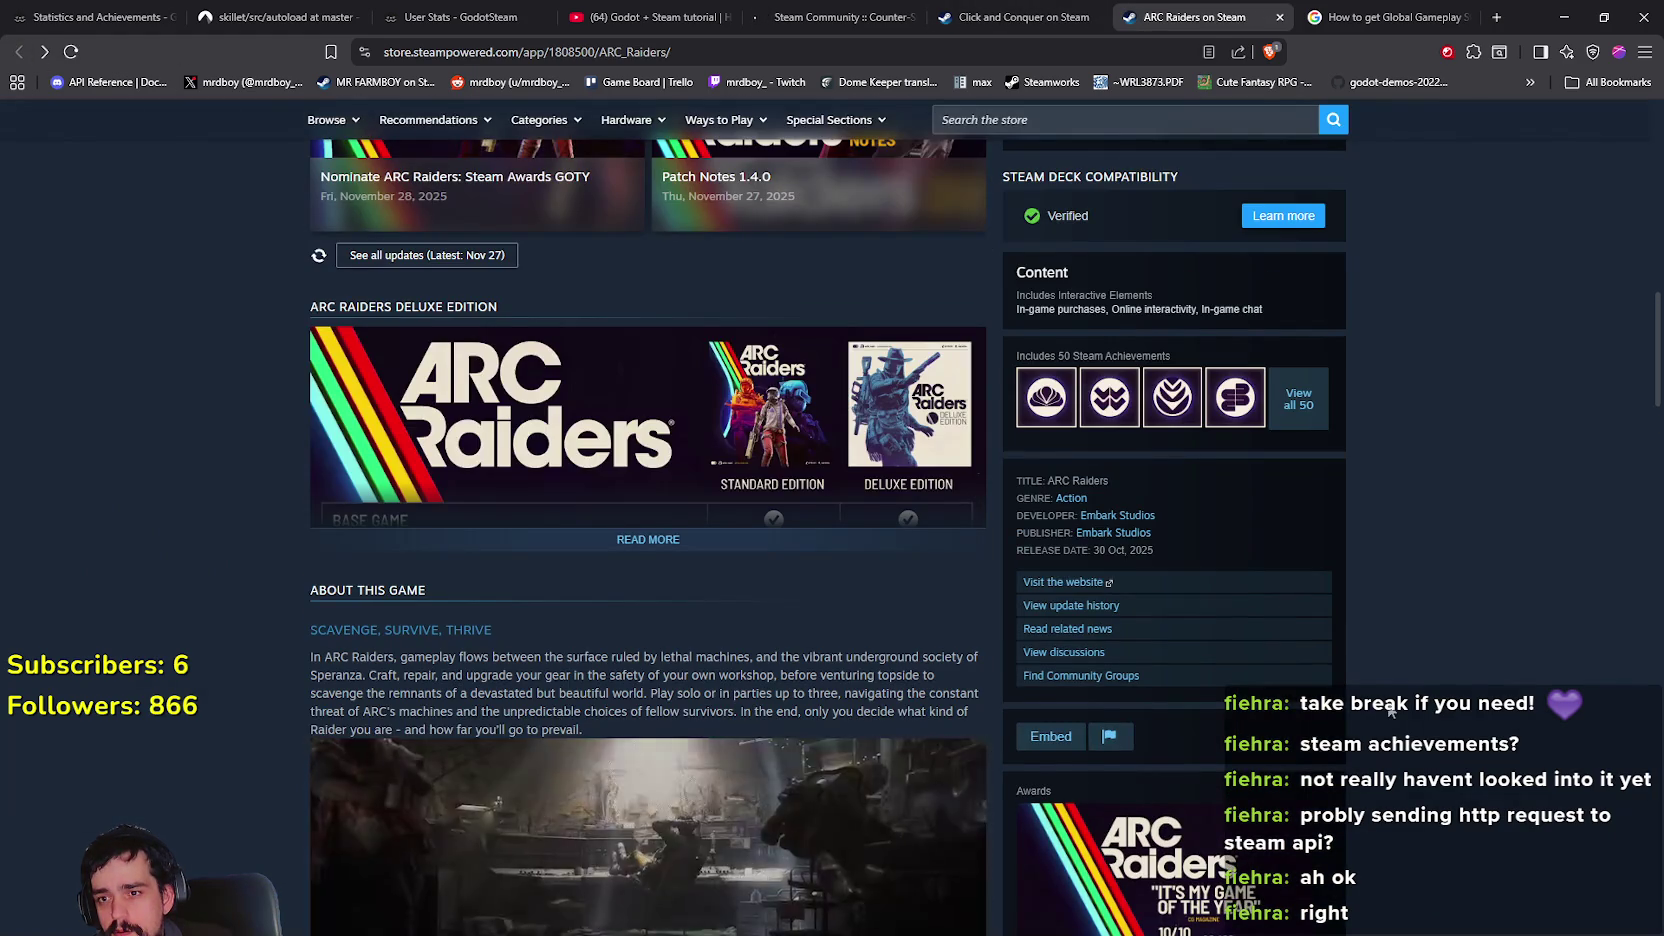
scroll(1132, 392, "up", 7)
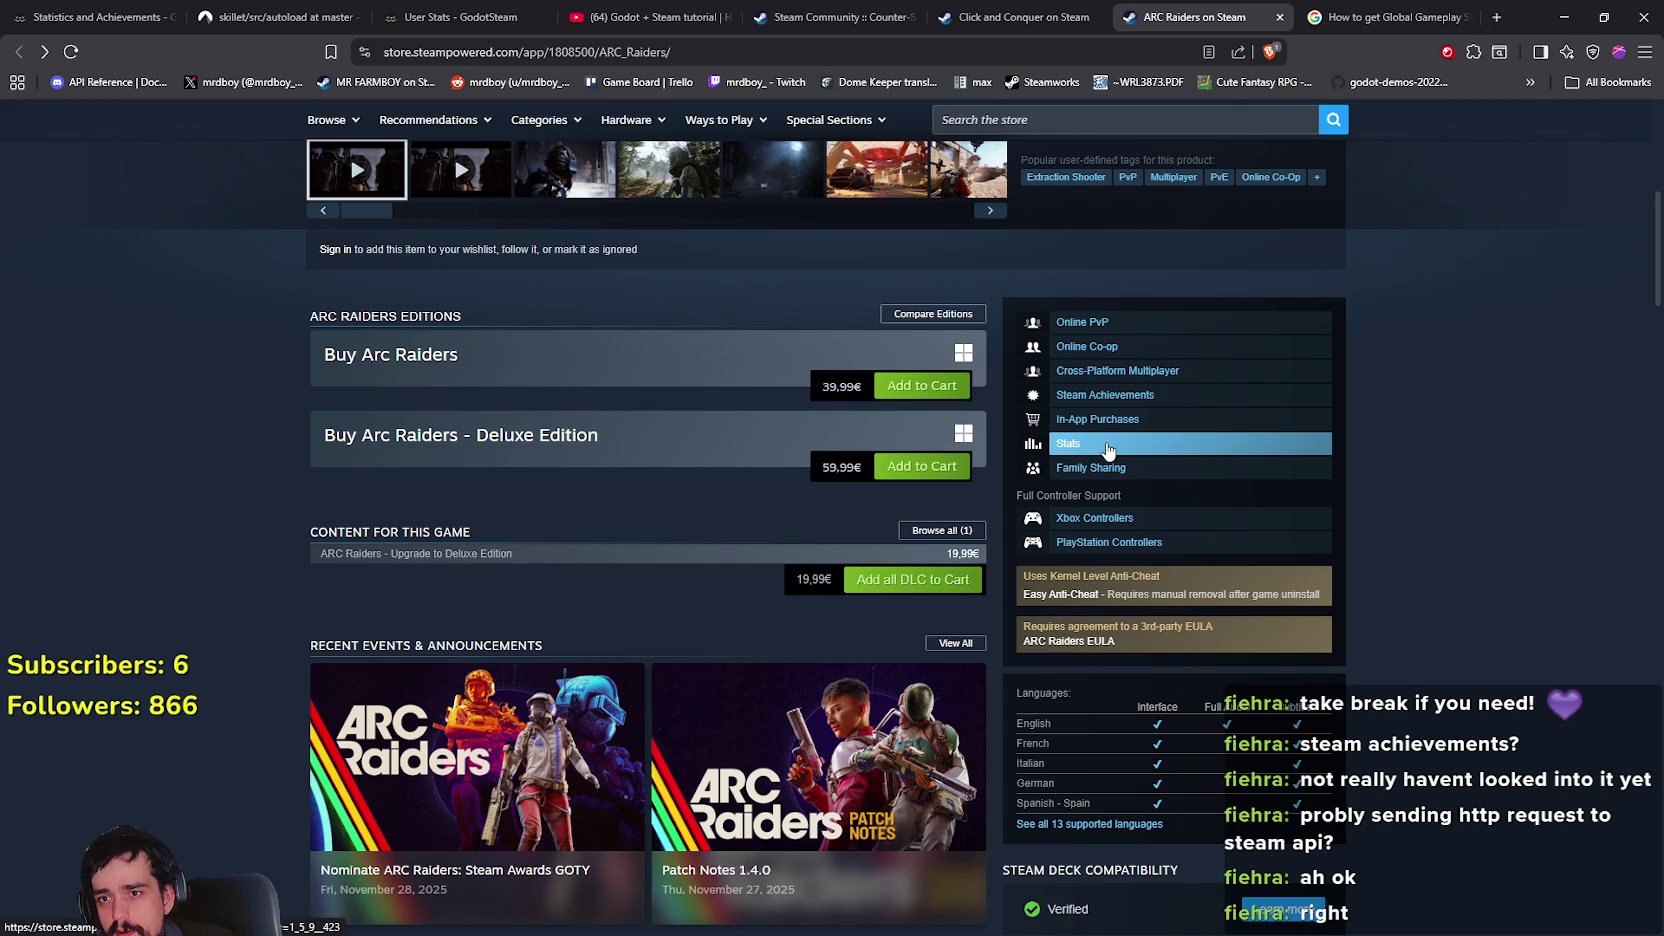
scroll(1118, 472, "up", 6)
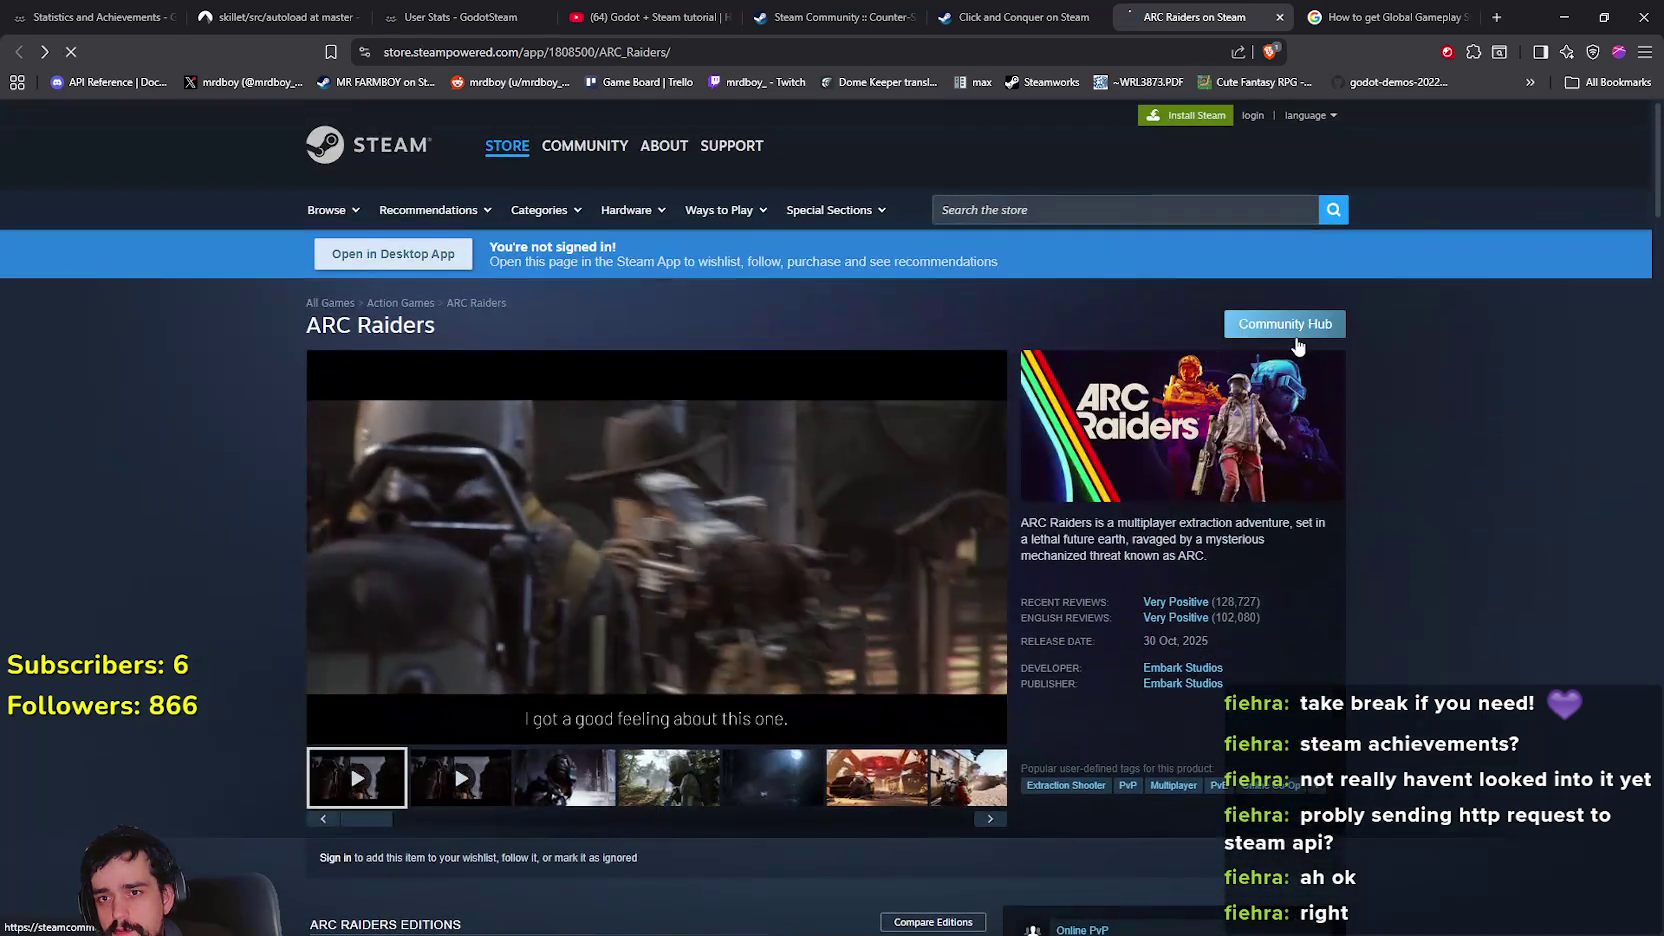
left_click(1286, 300)
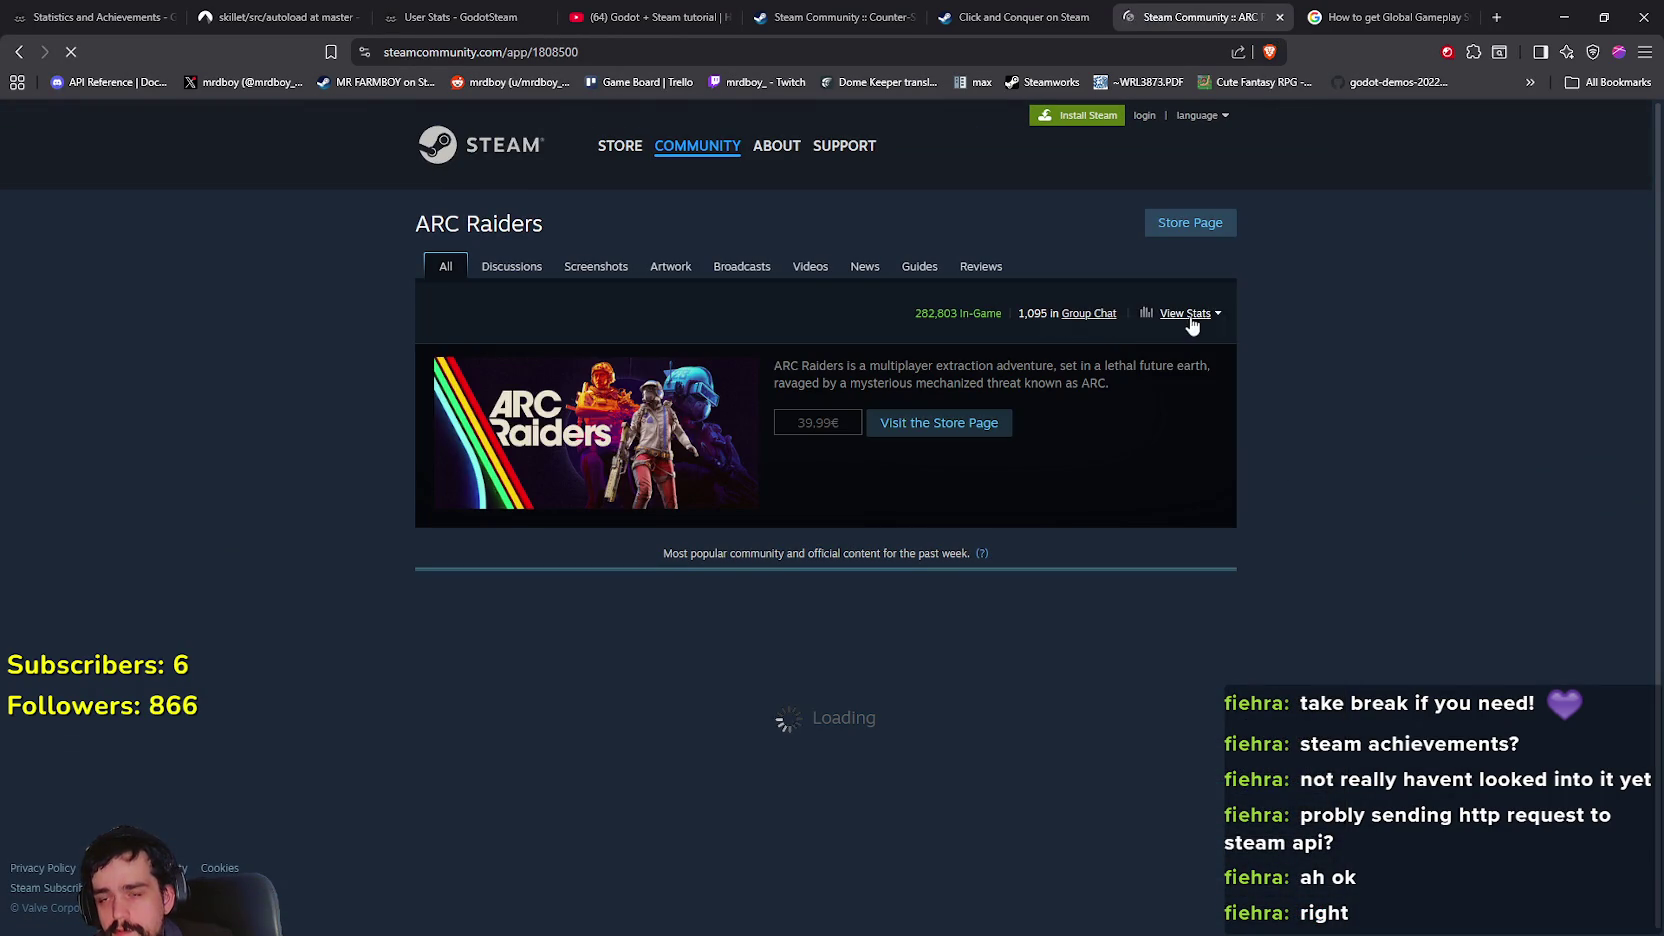
left_click(1186, 314)
left_click(1146, 327)
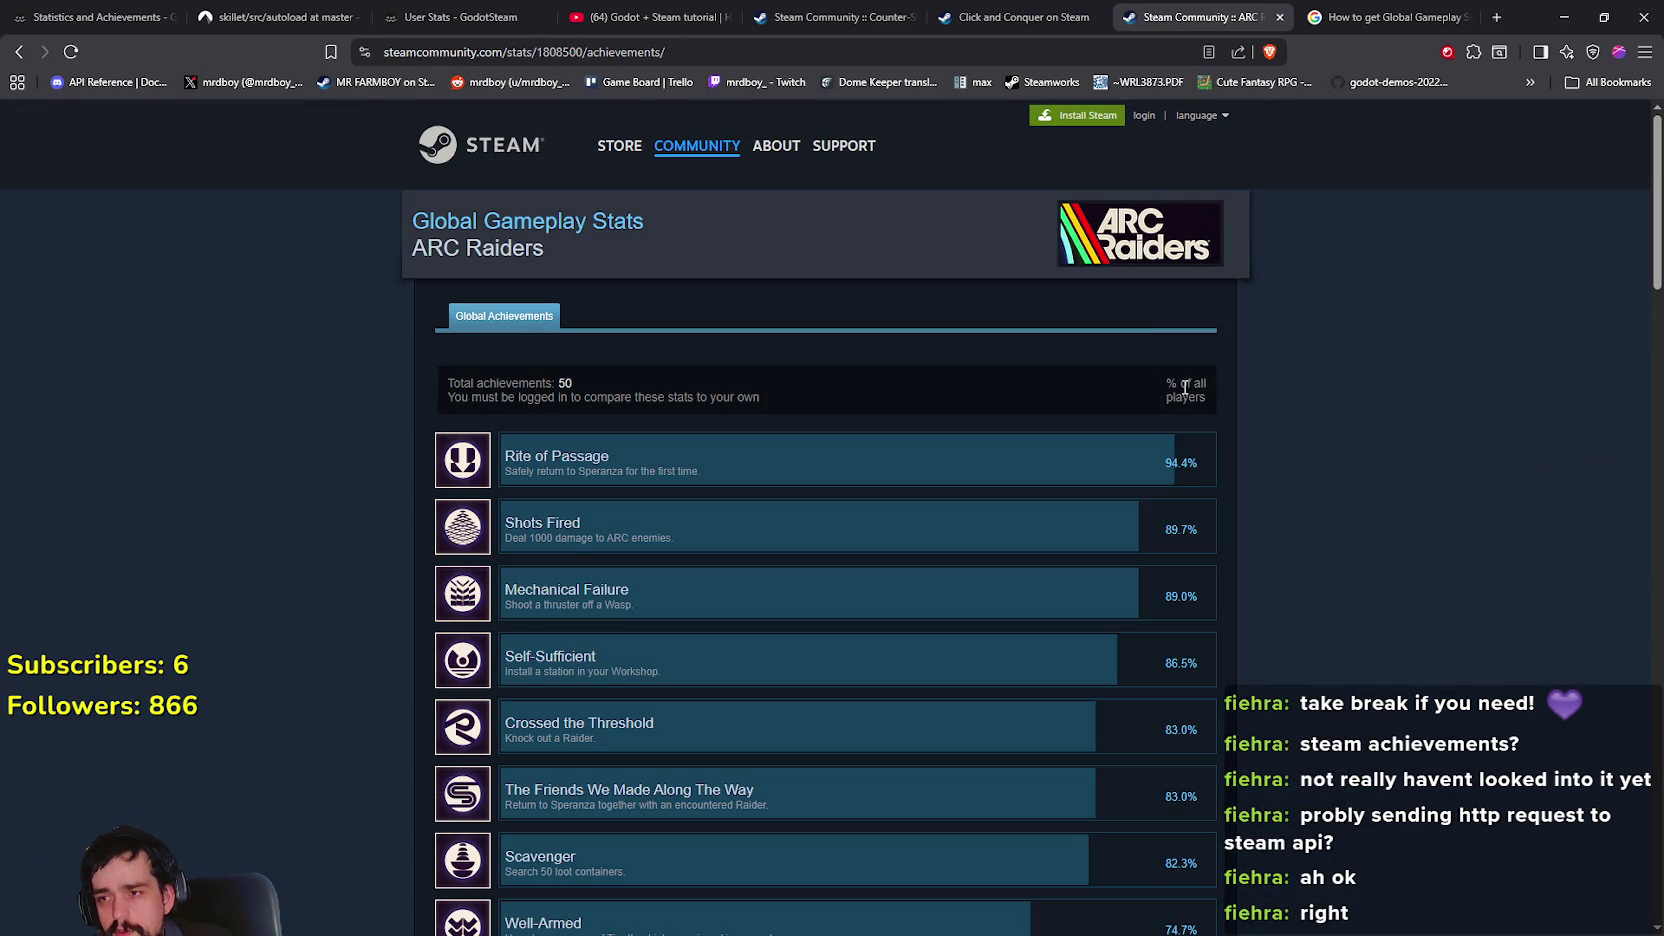
scroll(1300, 550, "down", 6)
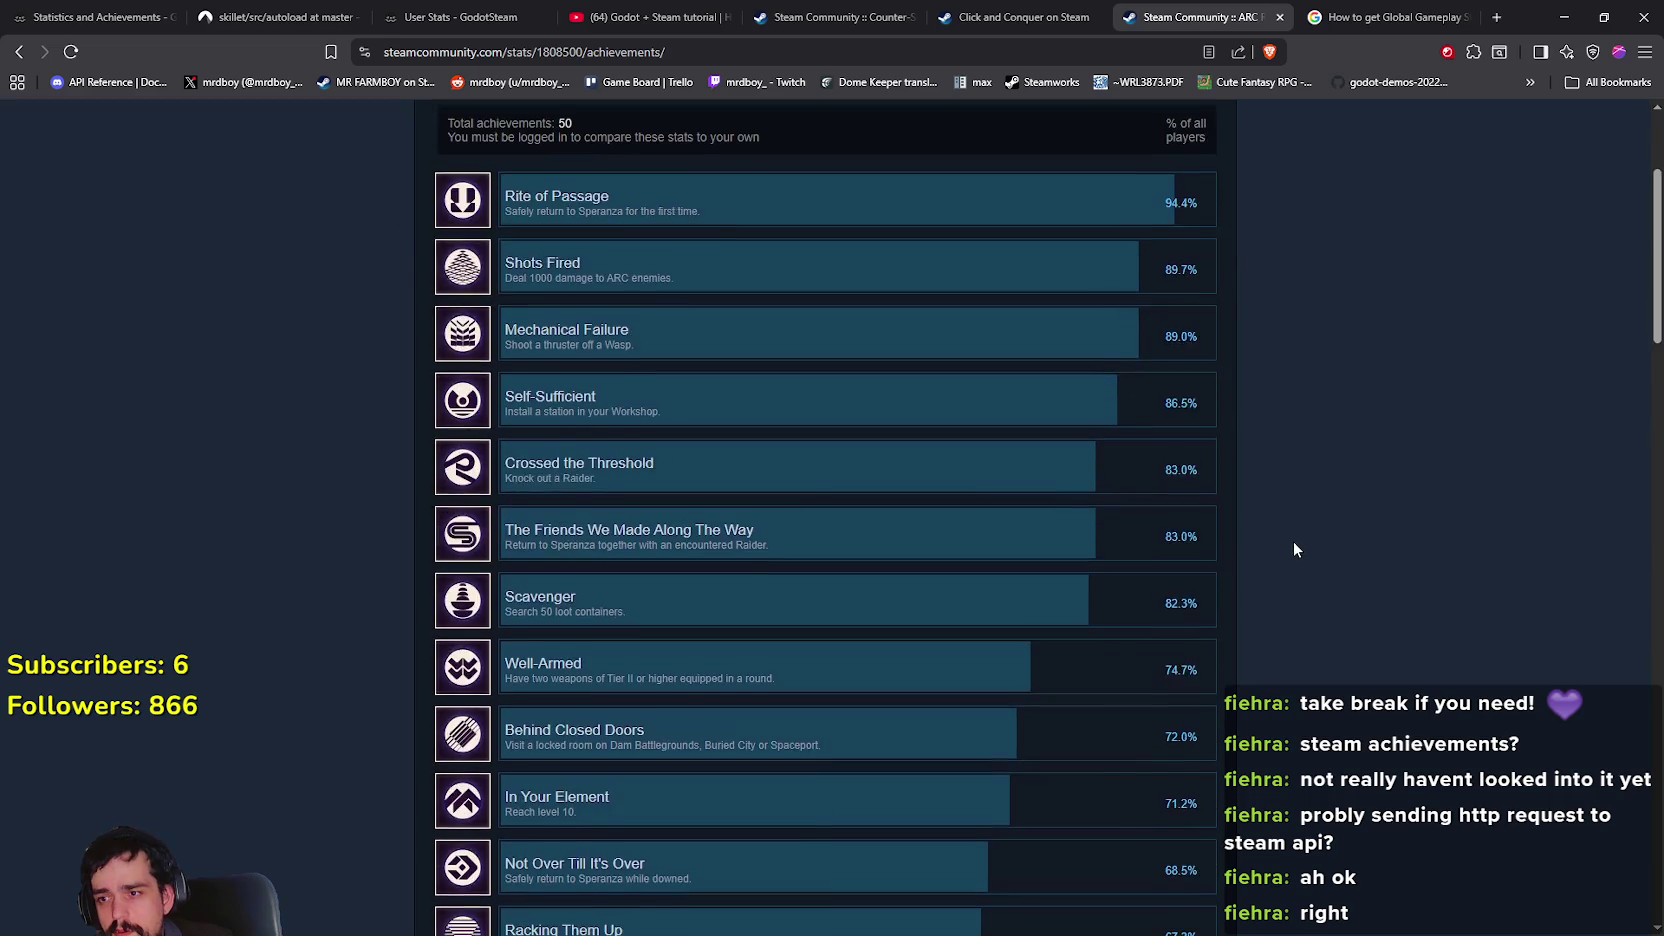
Compare the Counter-Strike 2 and ARC Raiders Global Gameplay Stats pages, including Rite of Passage
left_click(897, 9)
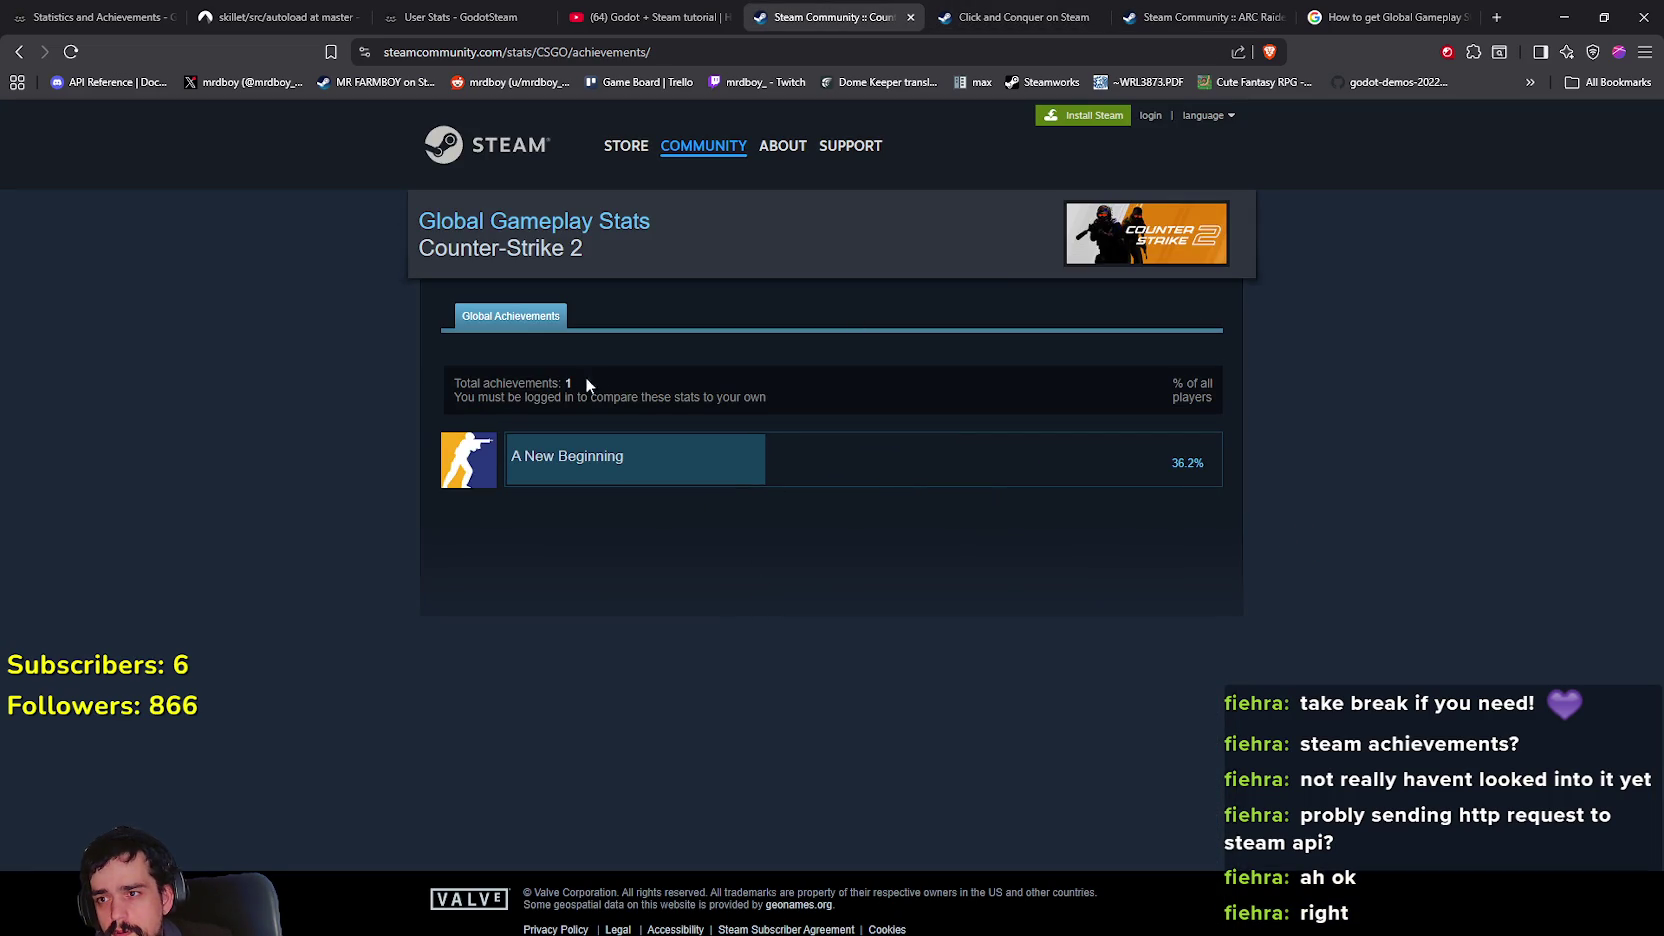
left_click_drag(623, 237, 390, 211)
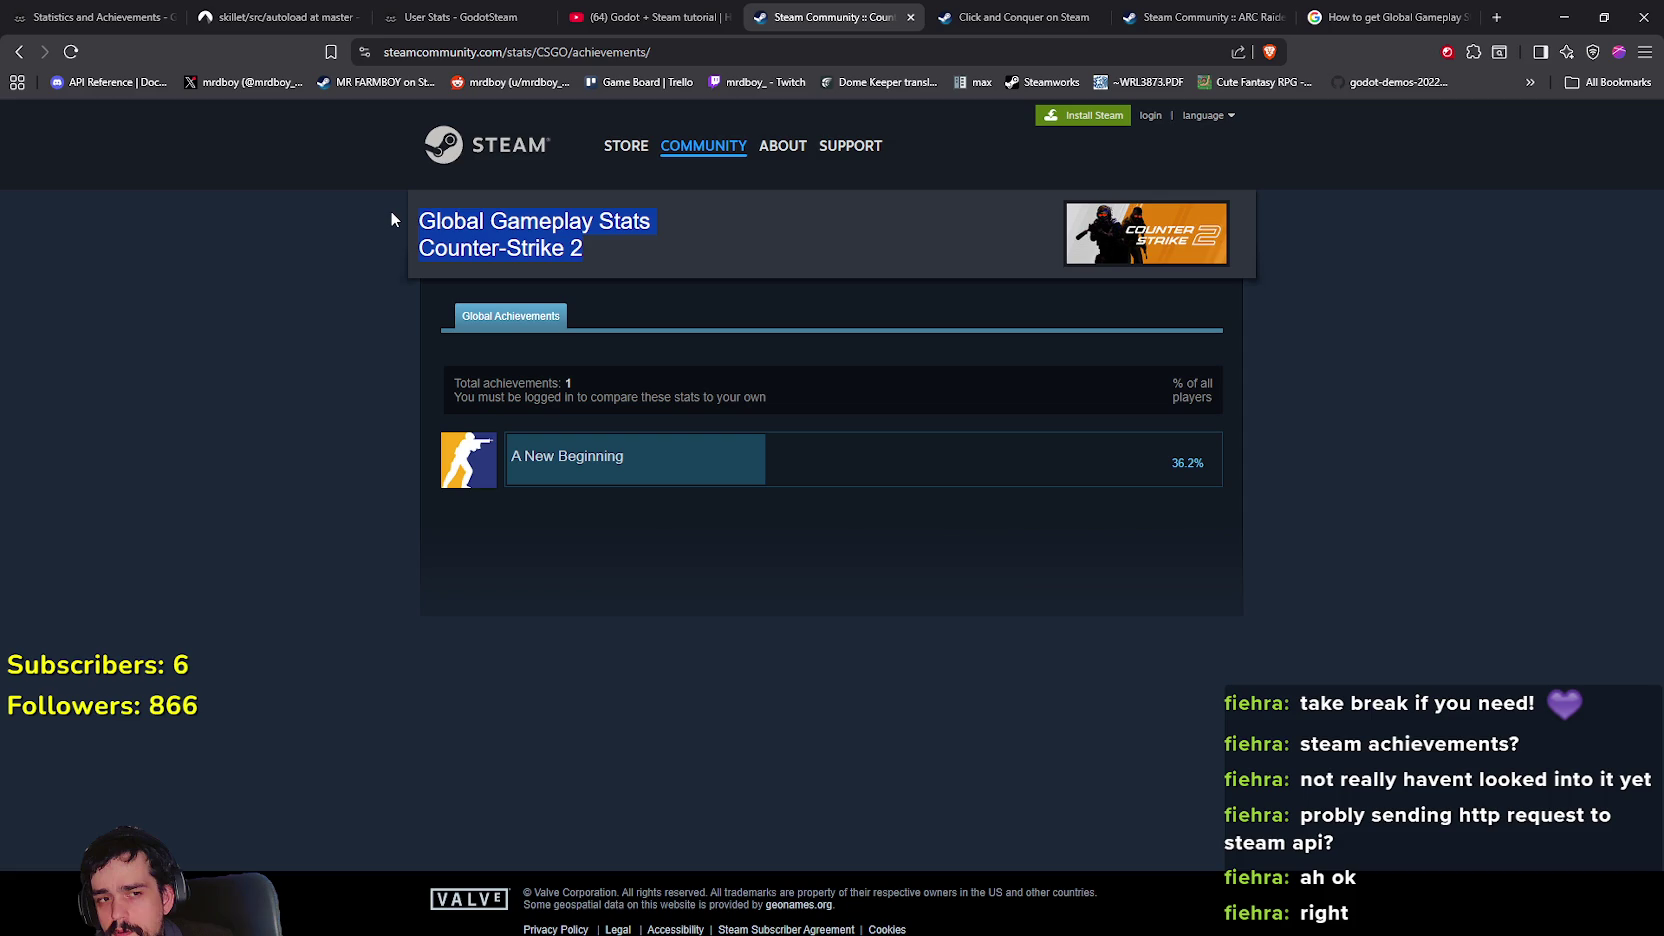
double_click(590, 456)
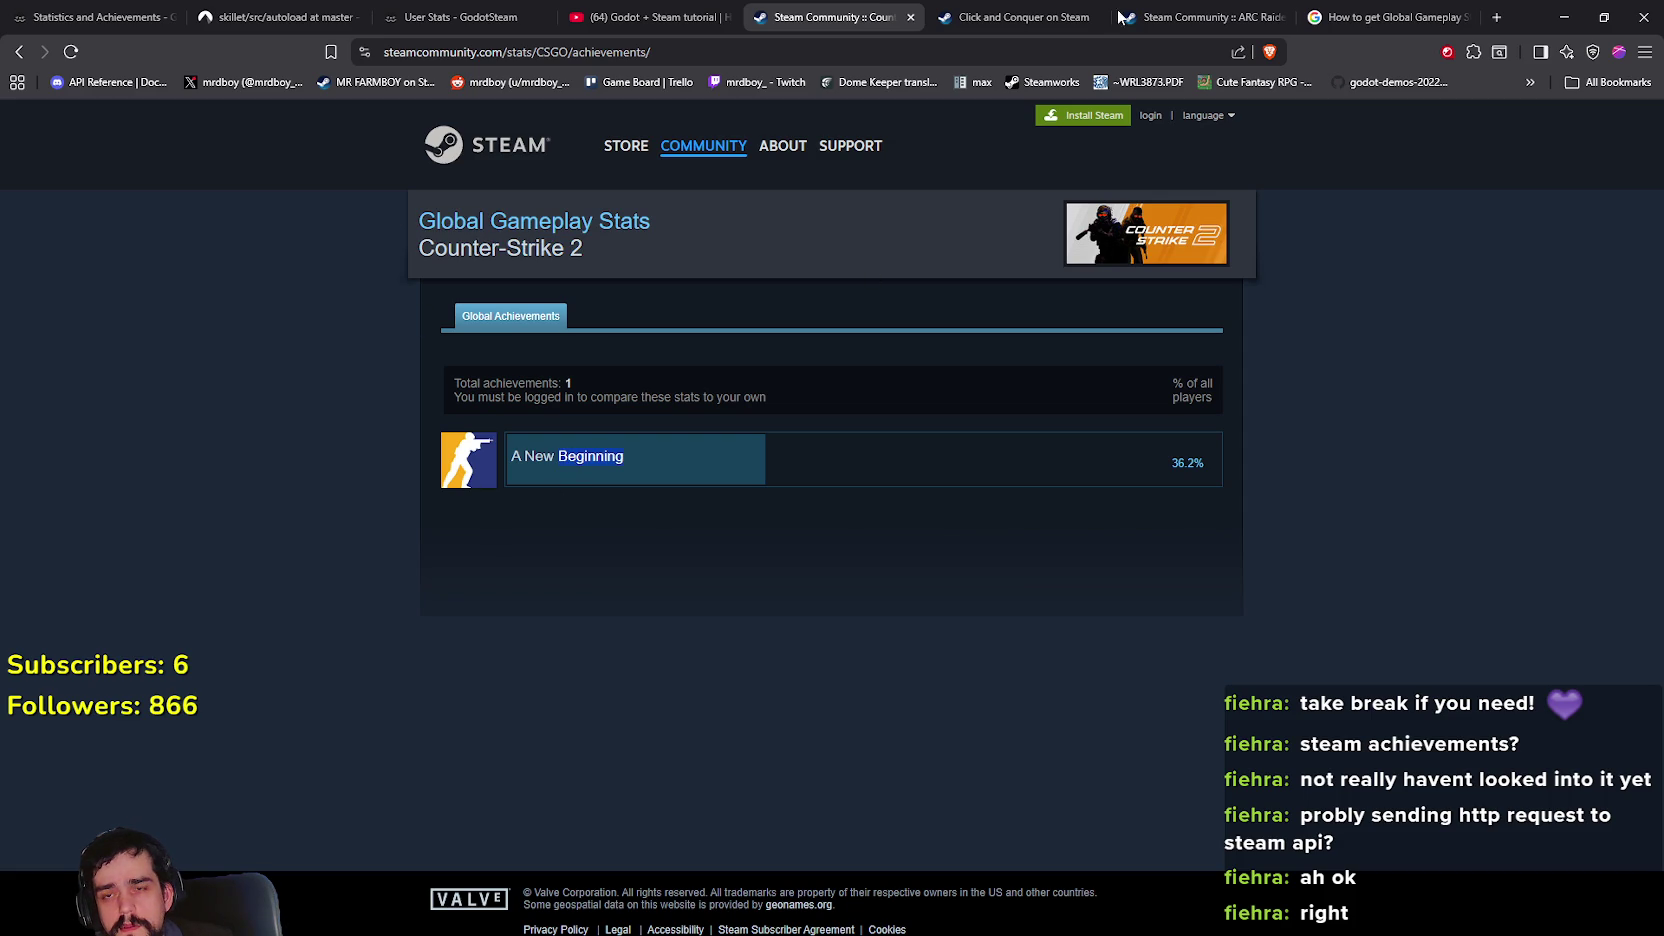
left_click(988, 17)
left_click(1180, 17)
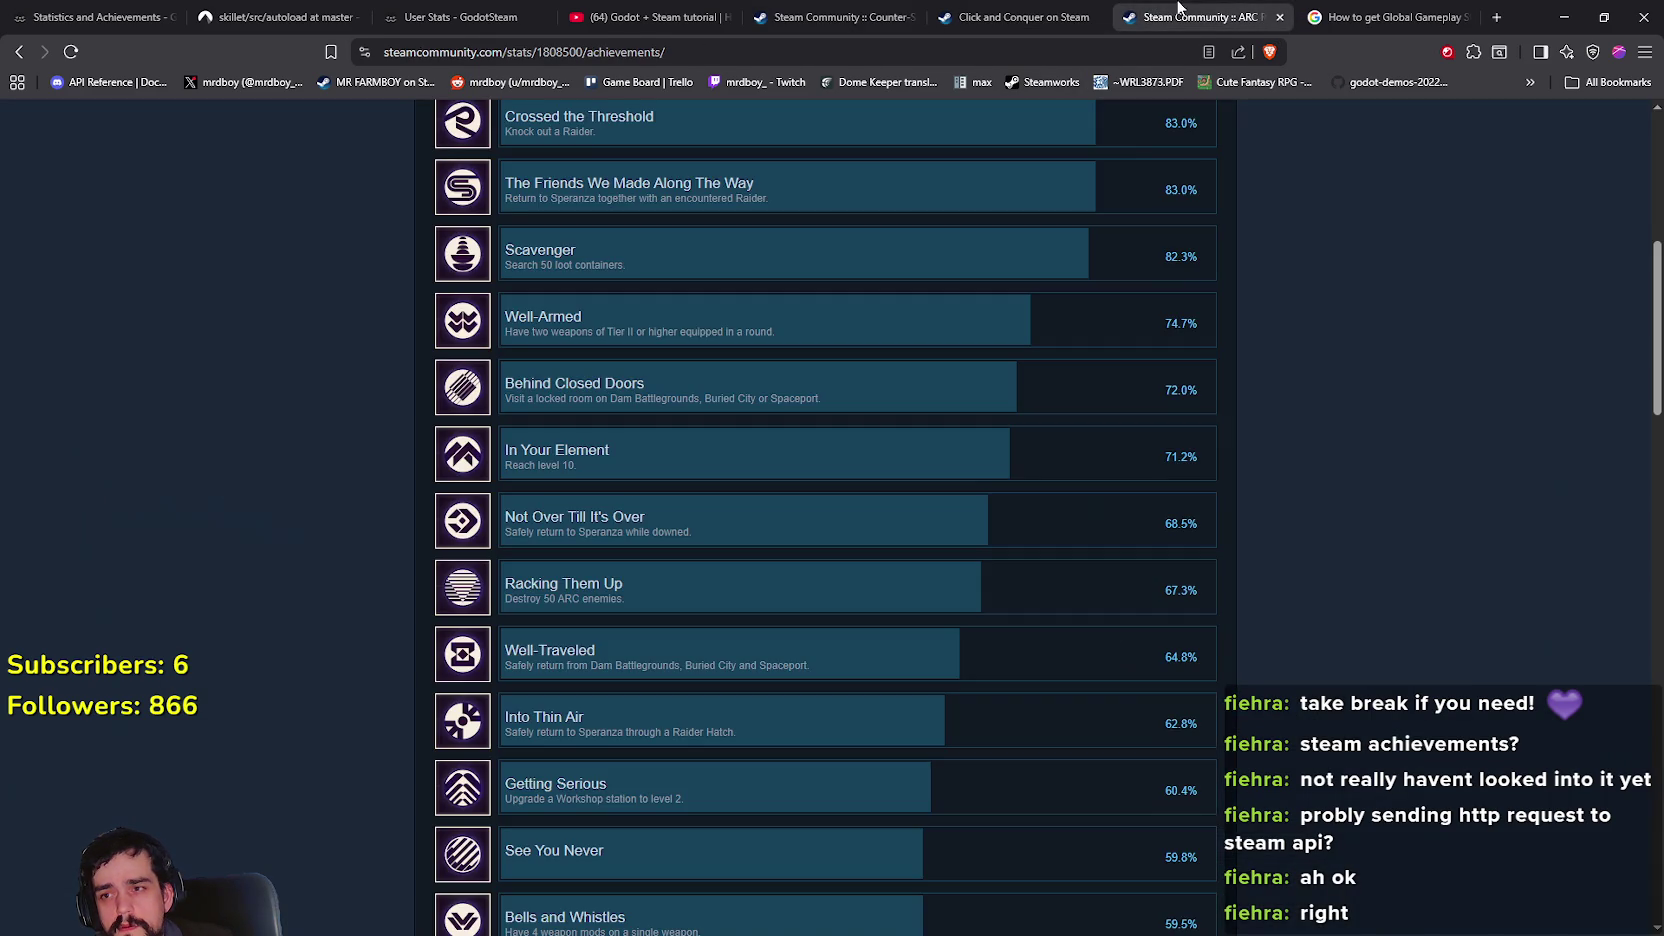
scroll(1231, 660, "up", 3)
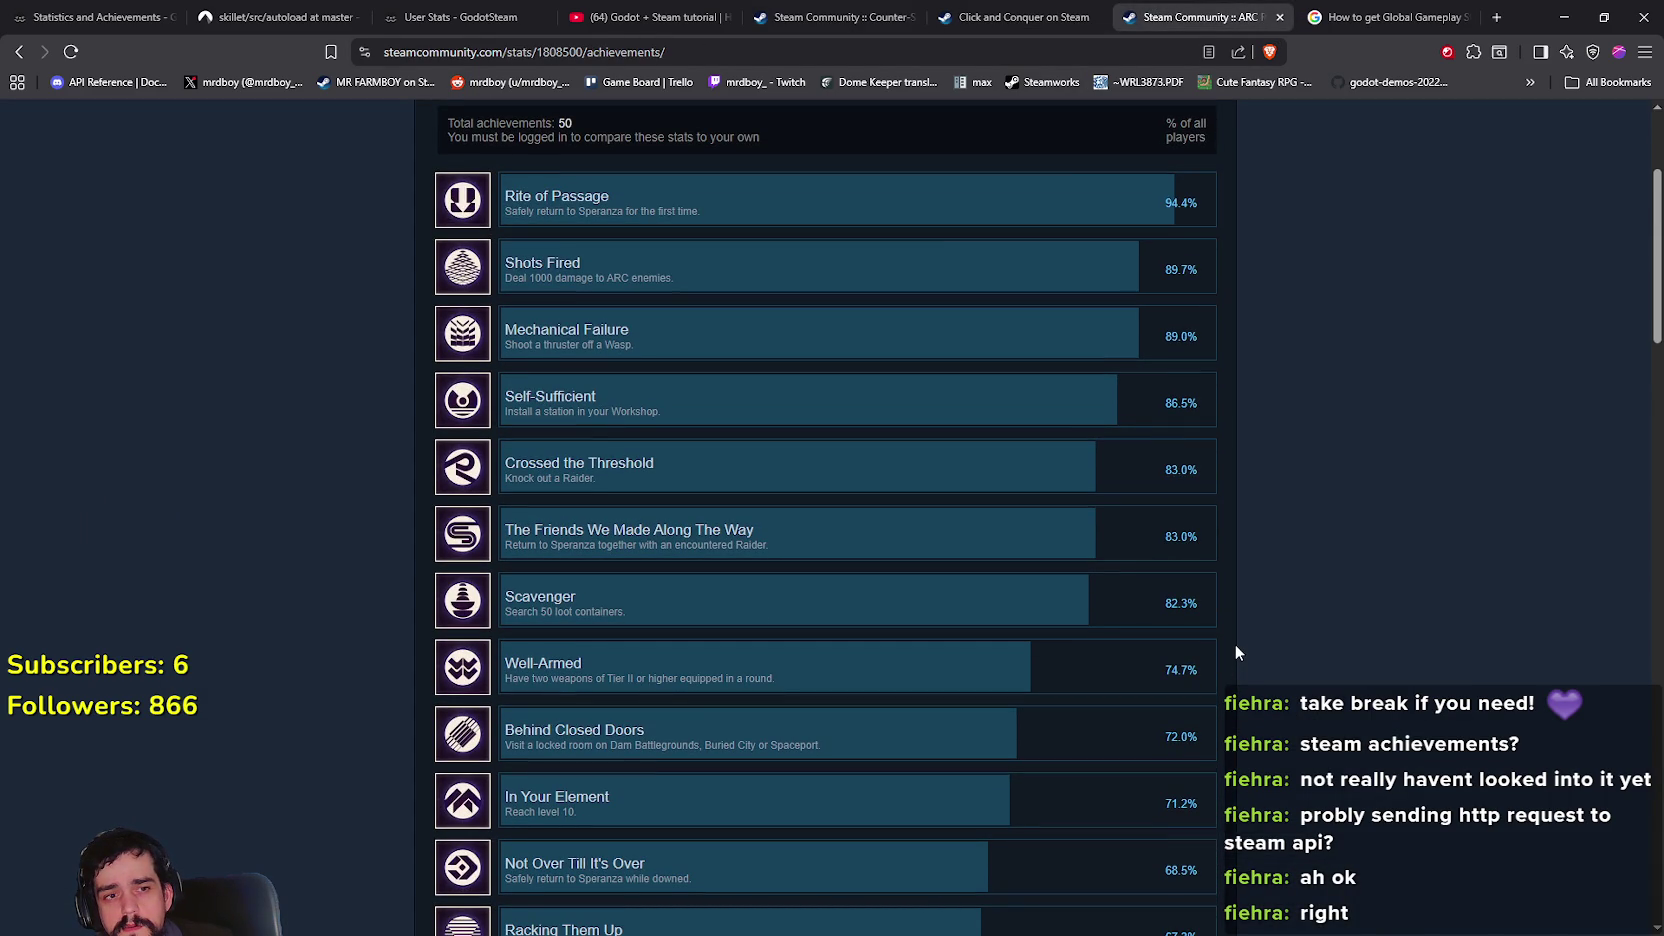
left_click_drag(504, 195, 611, 193)
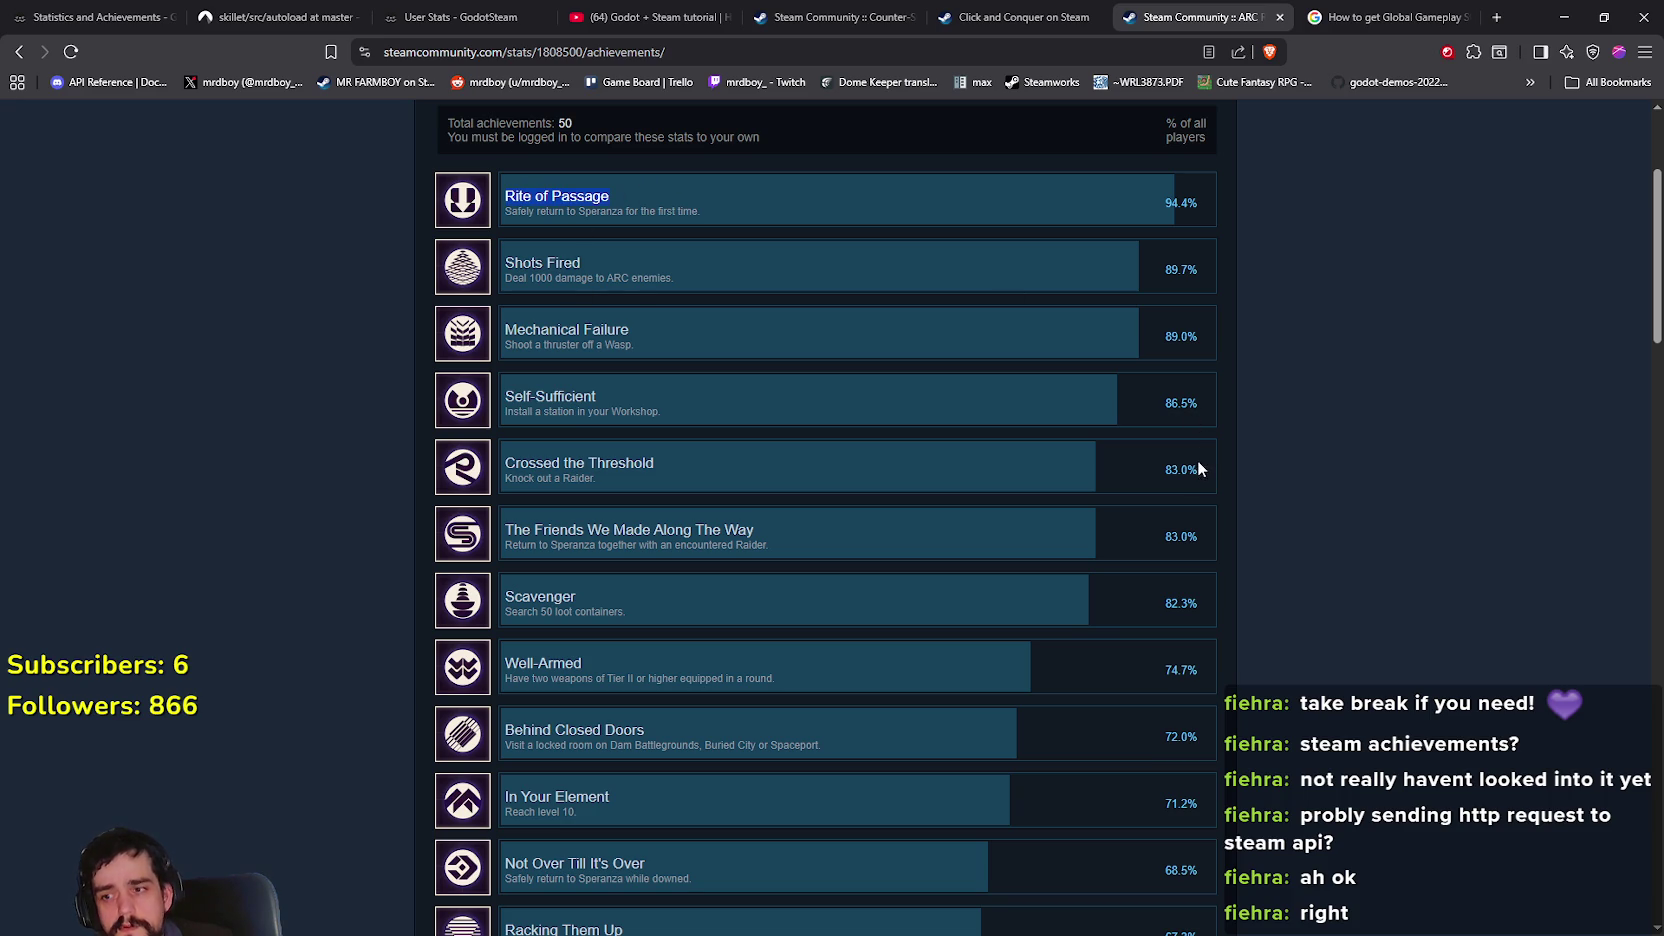
scroll(1102, 610, "down", 10)
scroll(1108, 631, "down", 20)
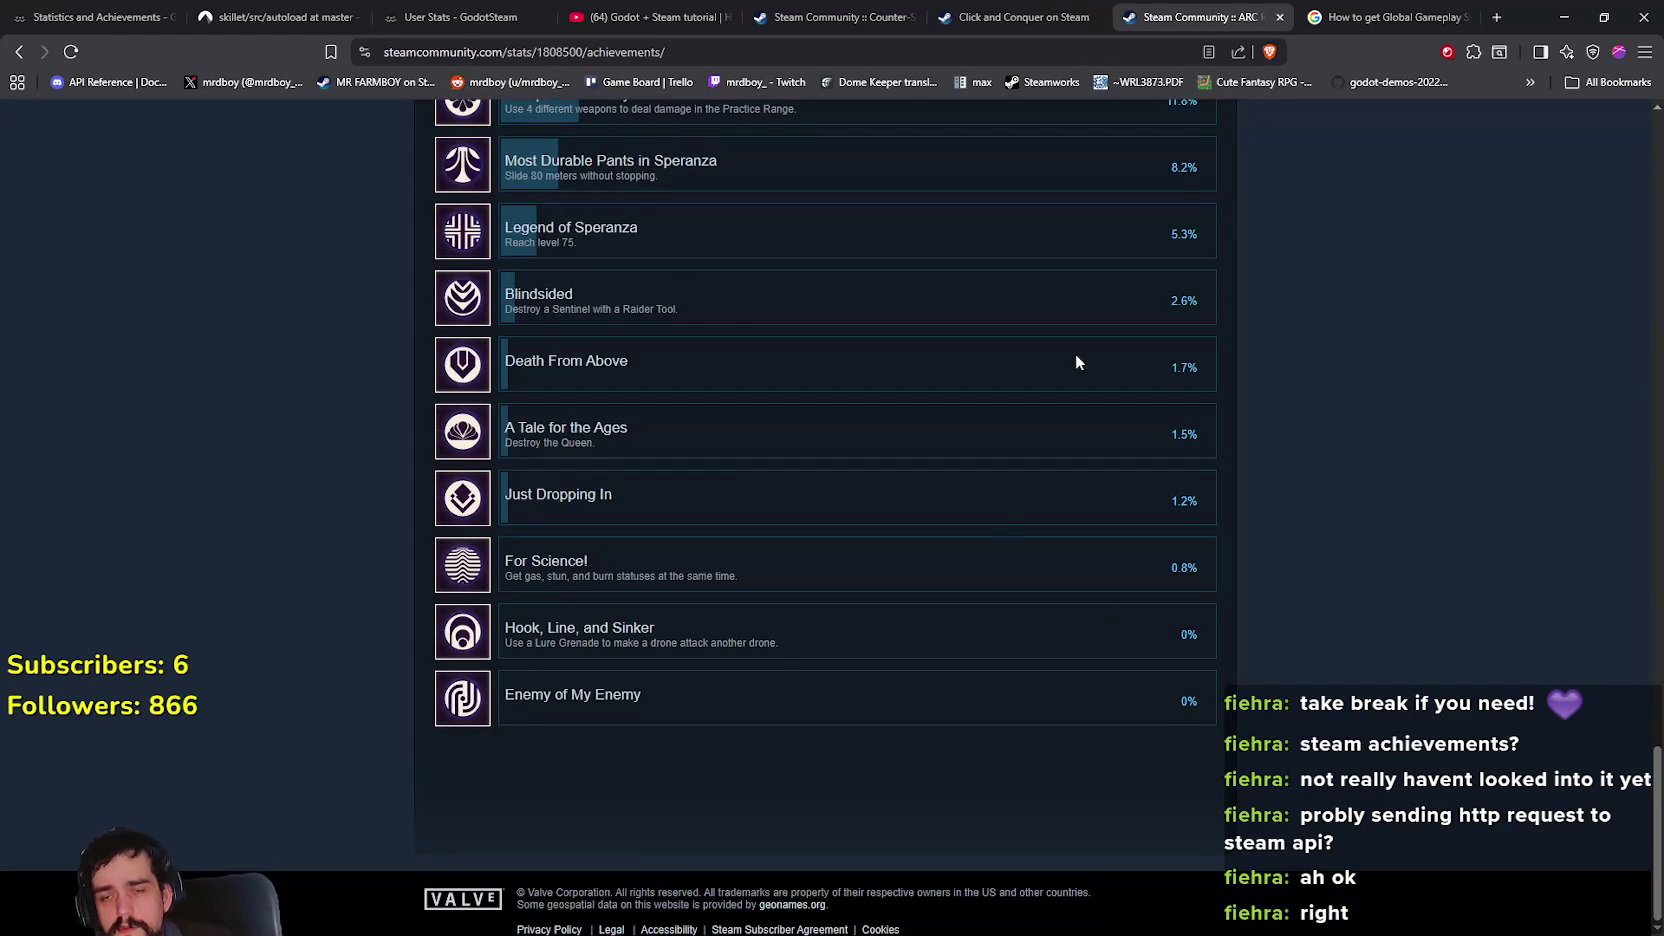
On the Click and Conquer store tab, open the MR FARMBOY store page bookmark
left_click(1040, 15)
left_click(855, 18)
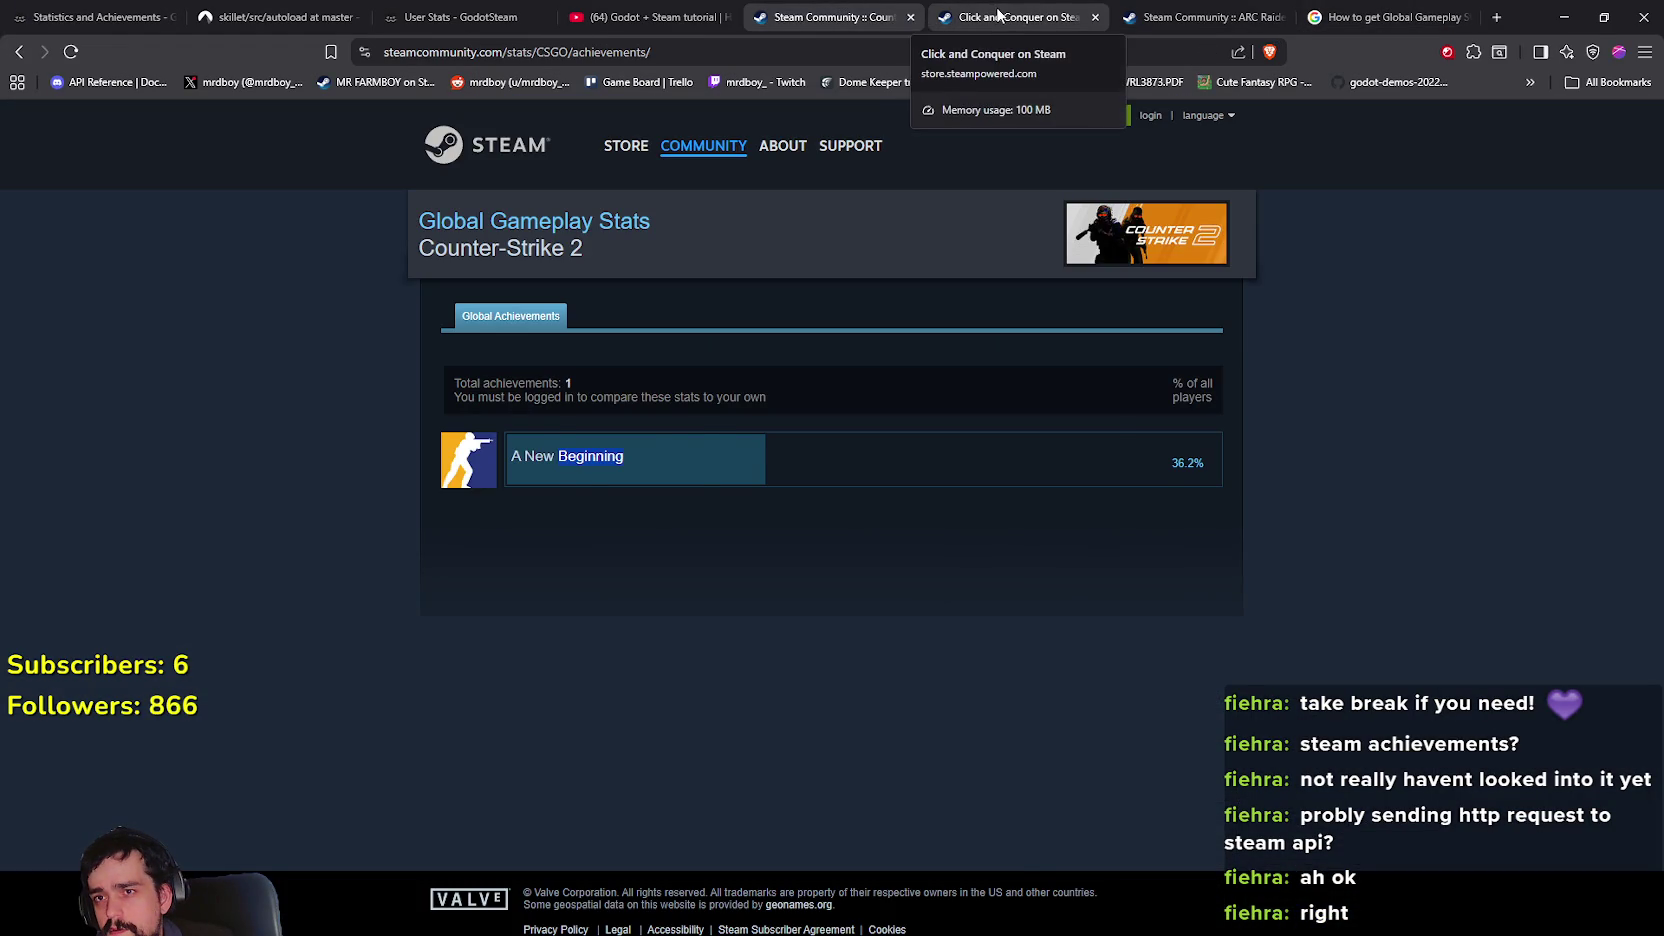
left_click(997, 14)
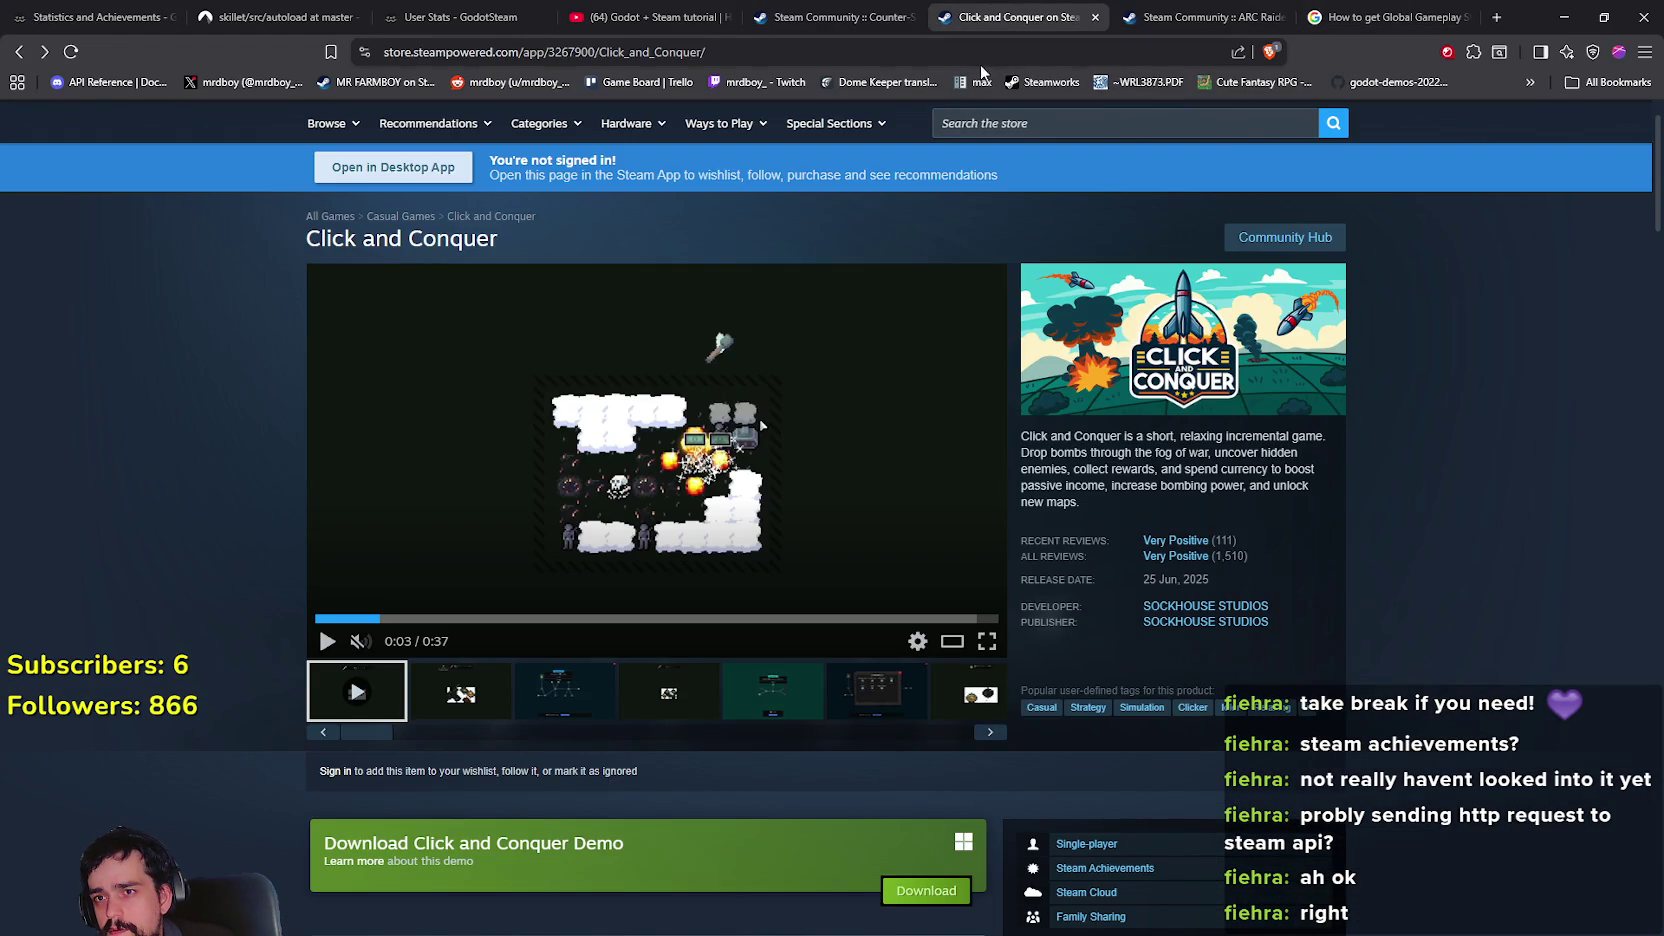
left_click(380, 82)
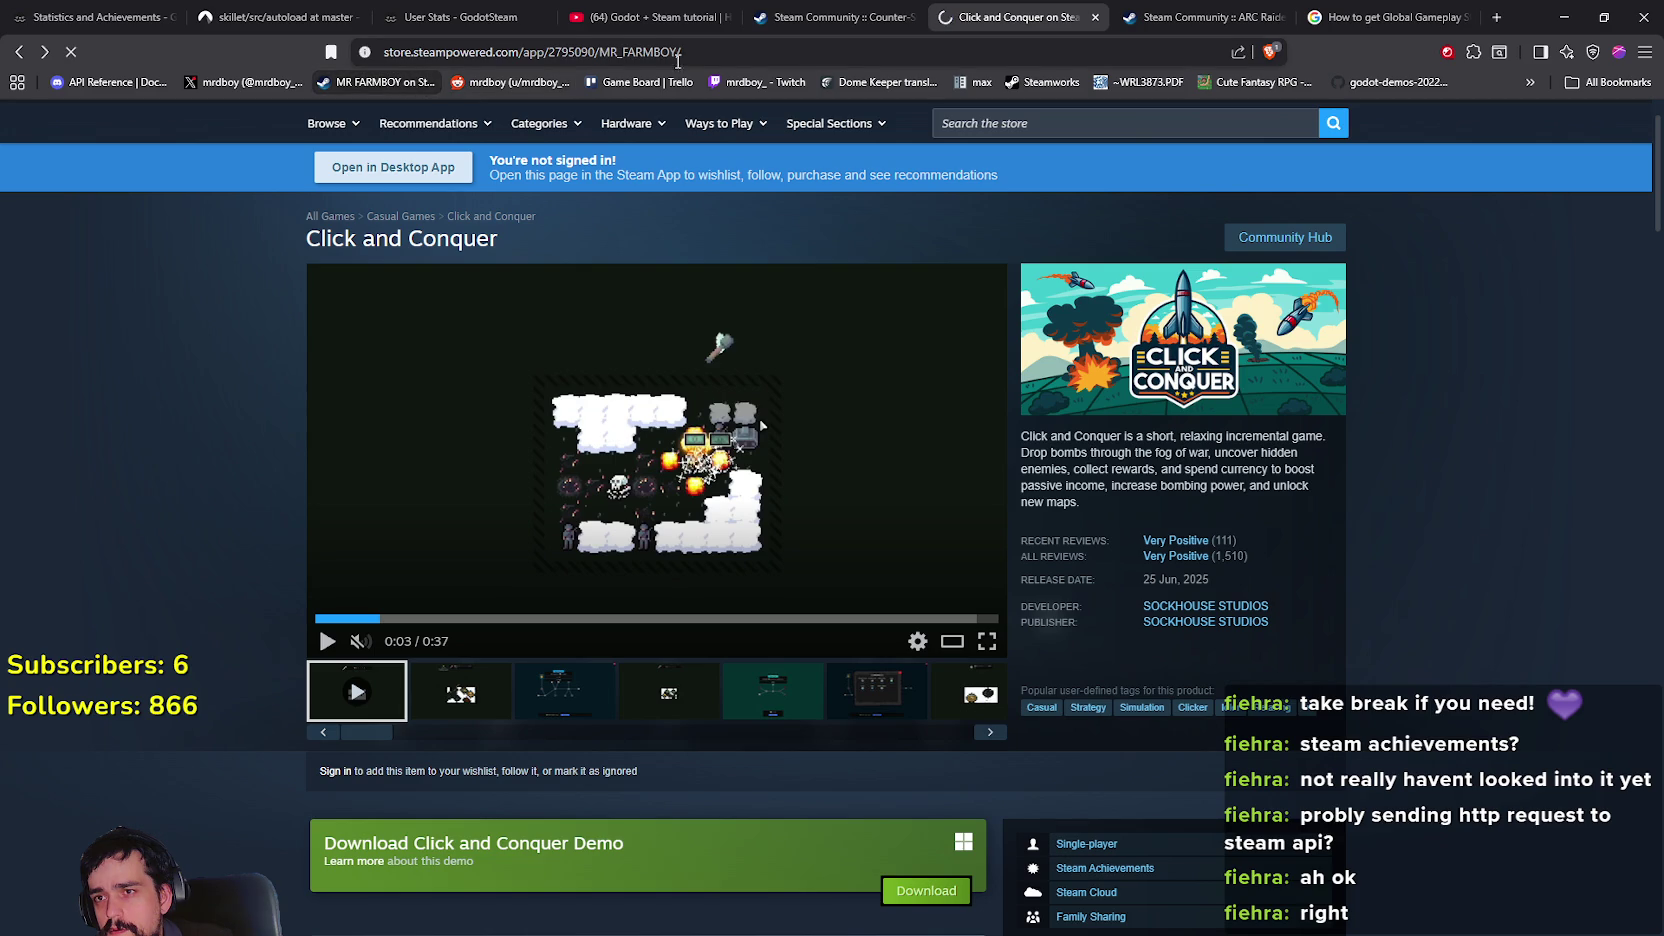
From Community Activity, search the community hubs for 'MROY' to find MR FARMBOY's hub
double_click(602, 52)
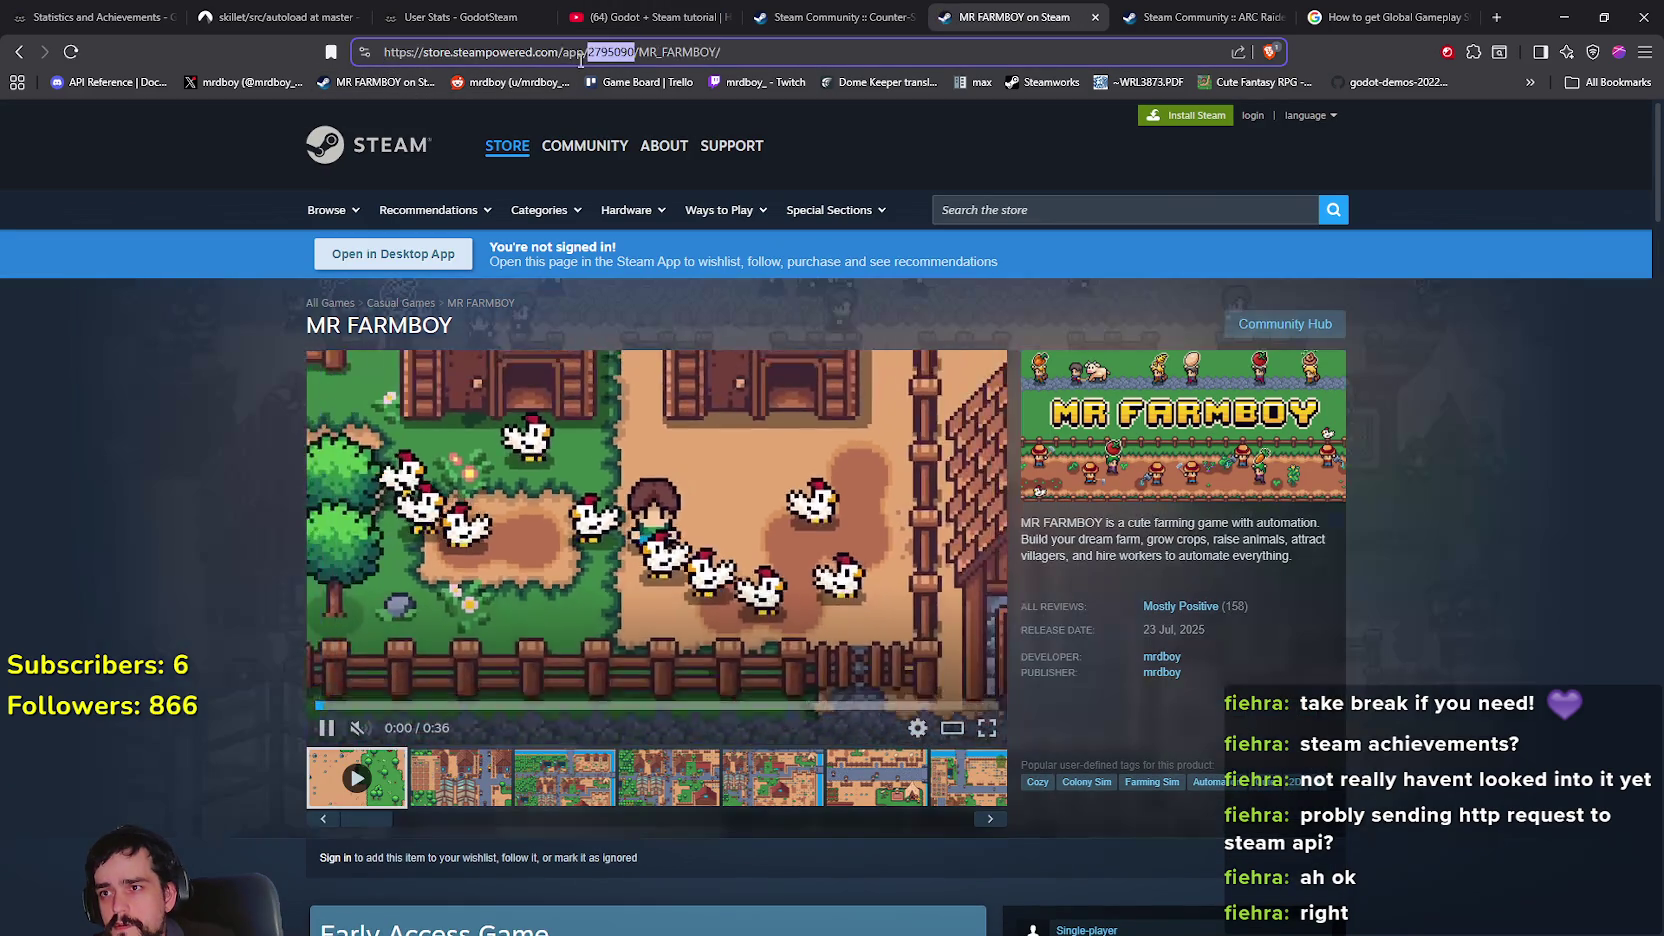
scroll(1283, 352, "down", 10)
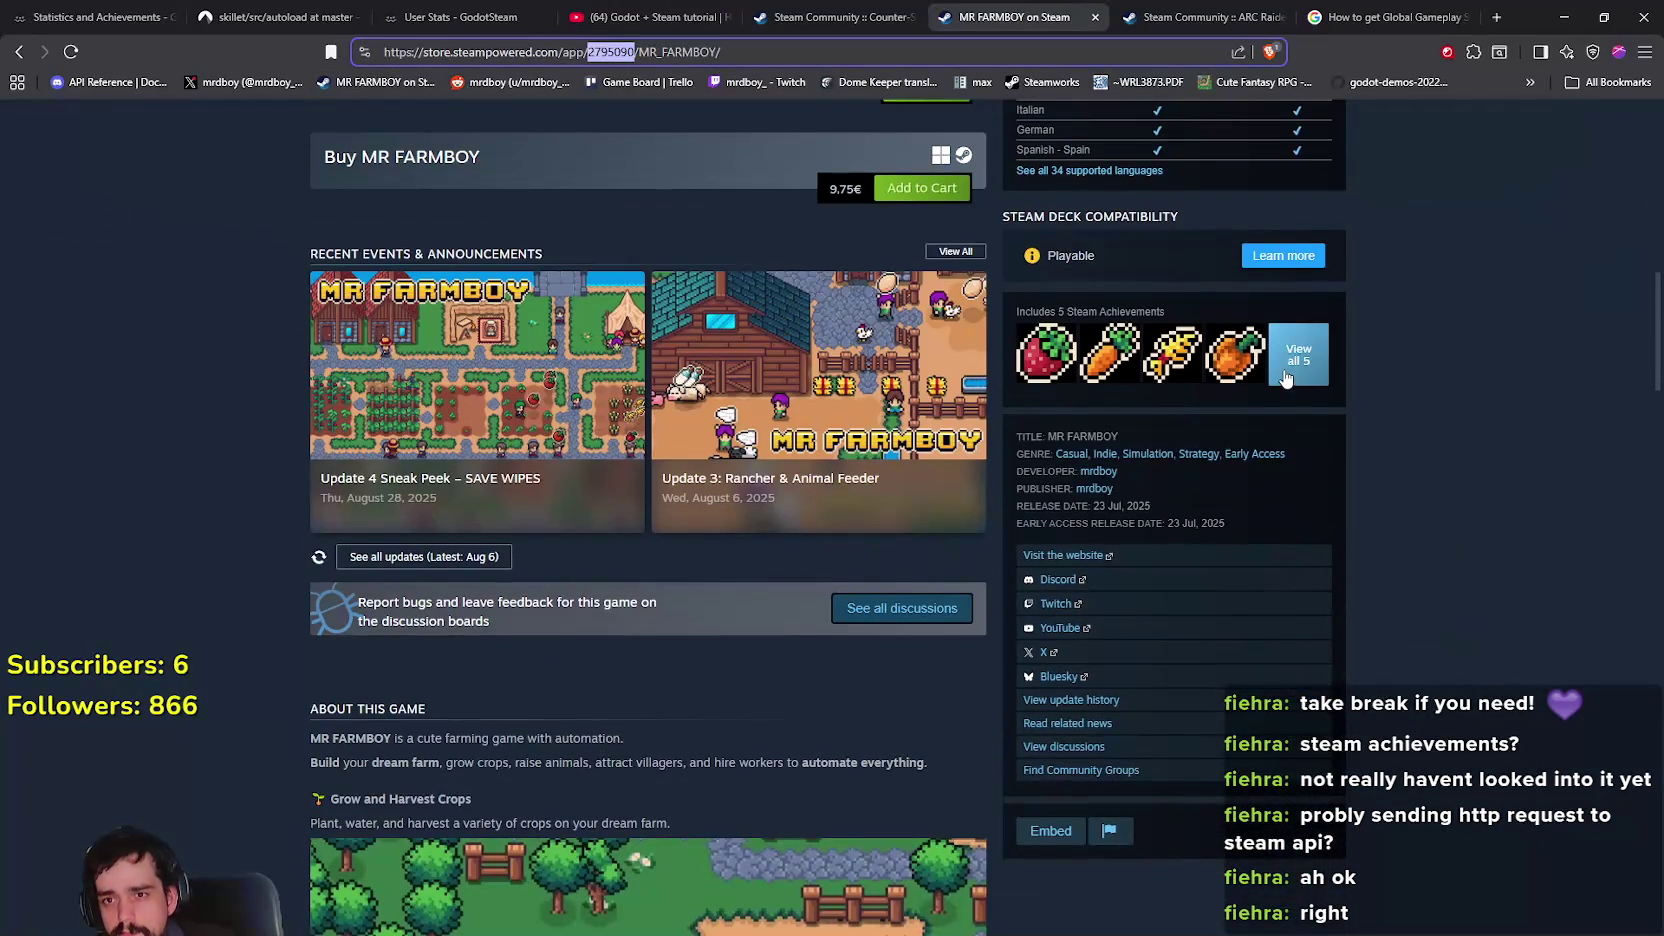
left_click(1298, 355)
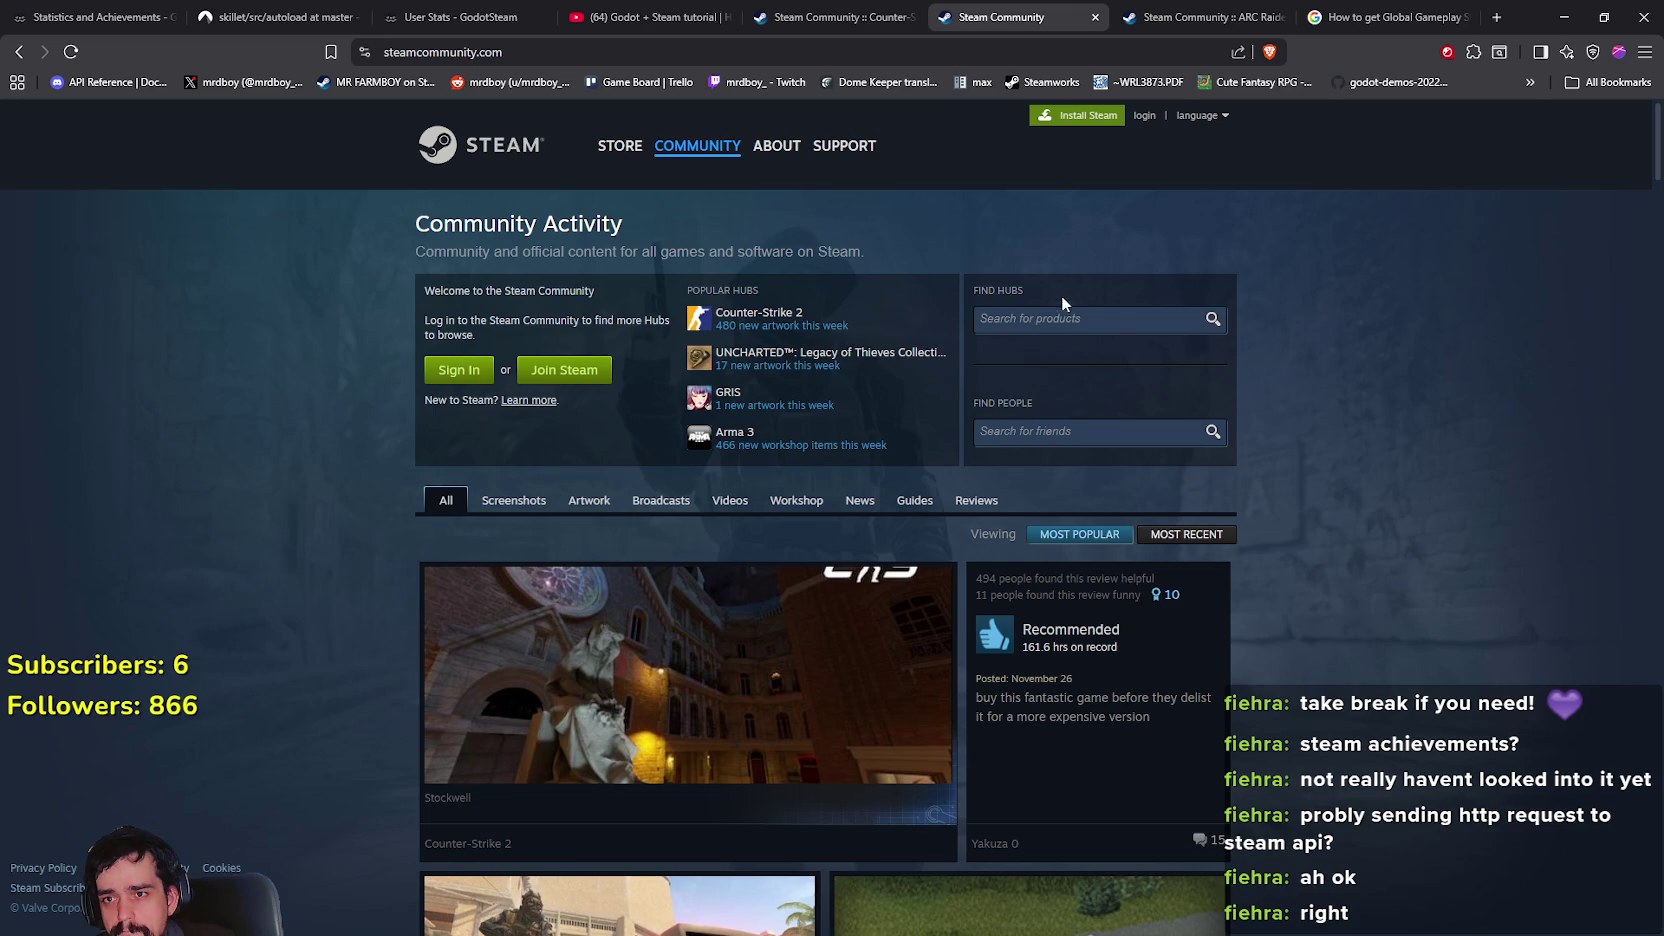
left_click(1108, 317)
type("MR")
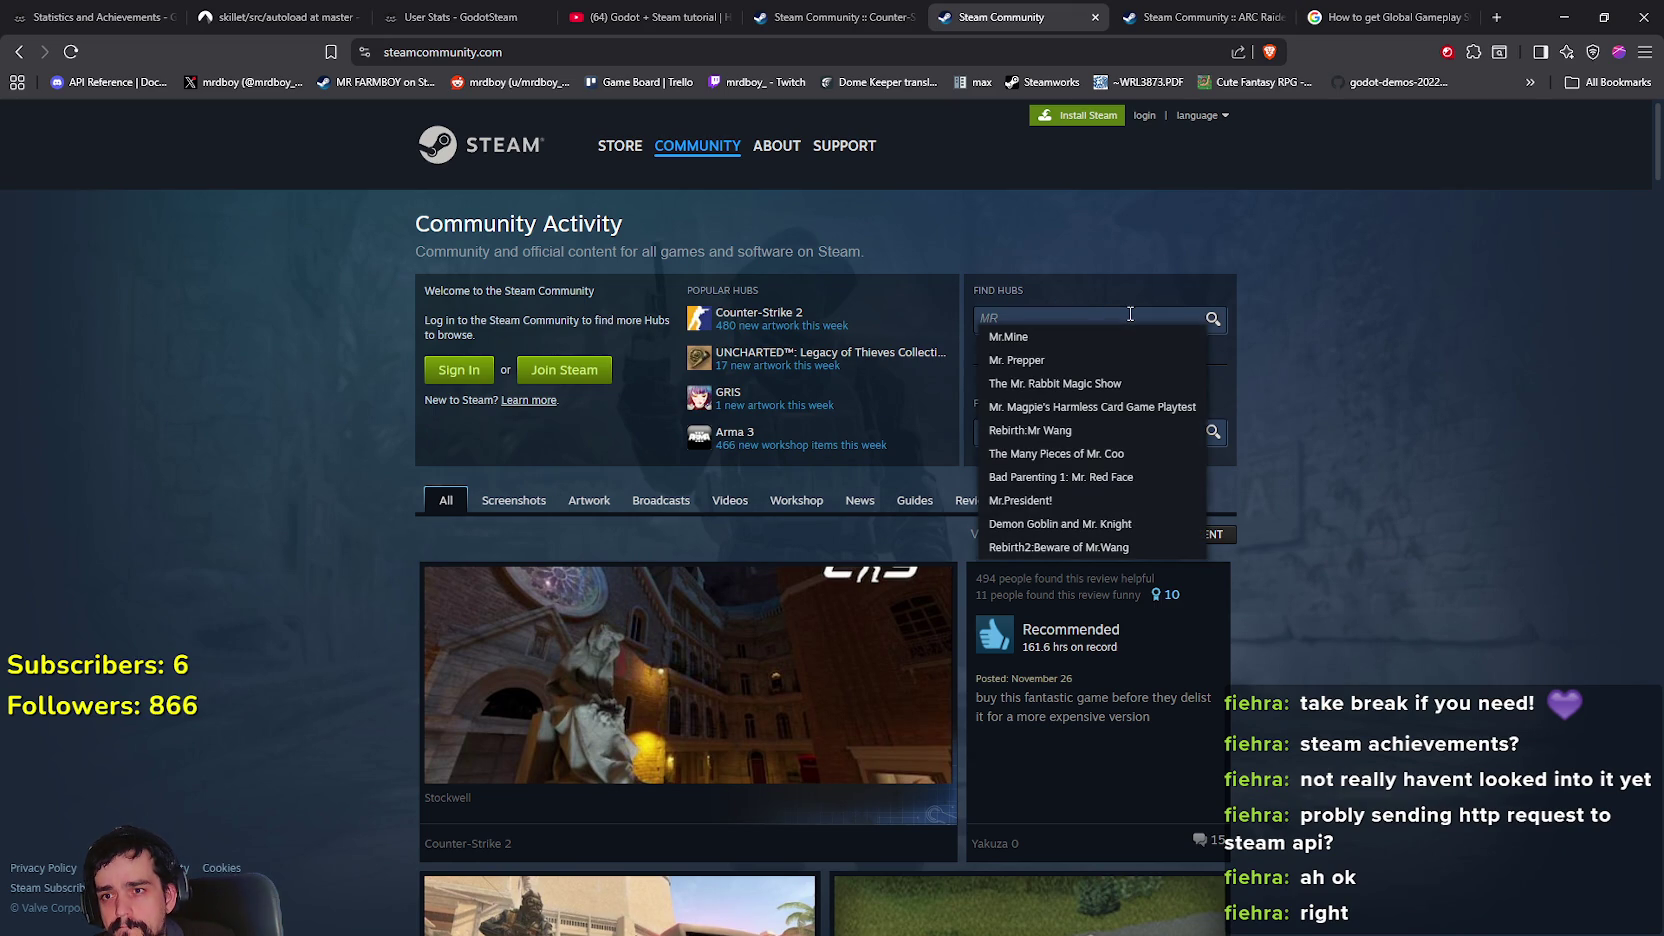
type("OY")
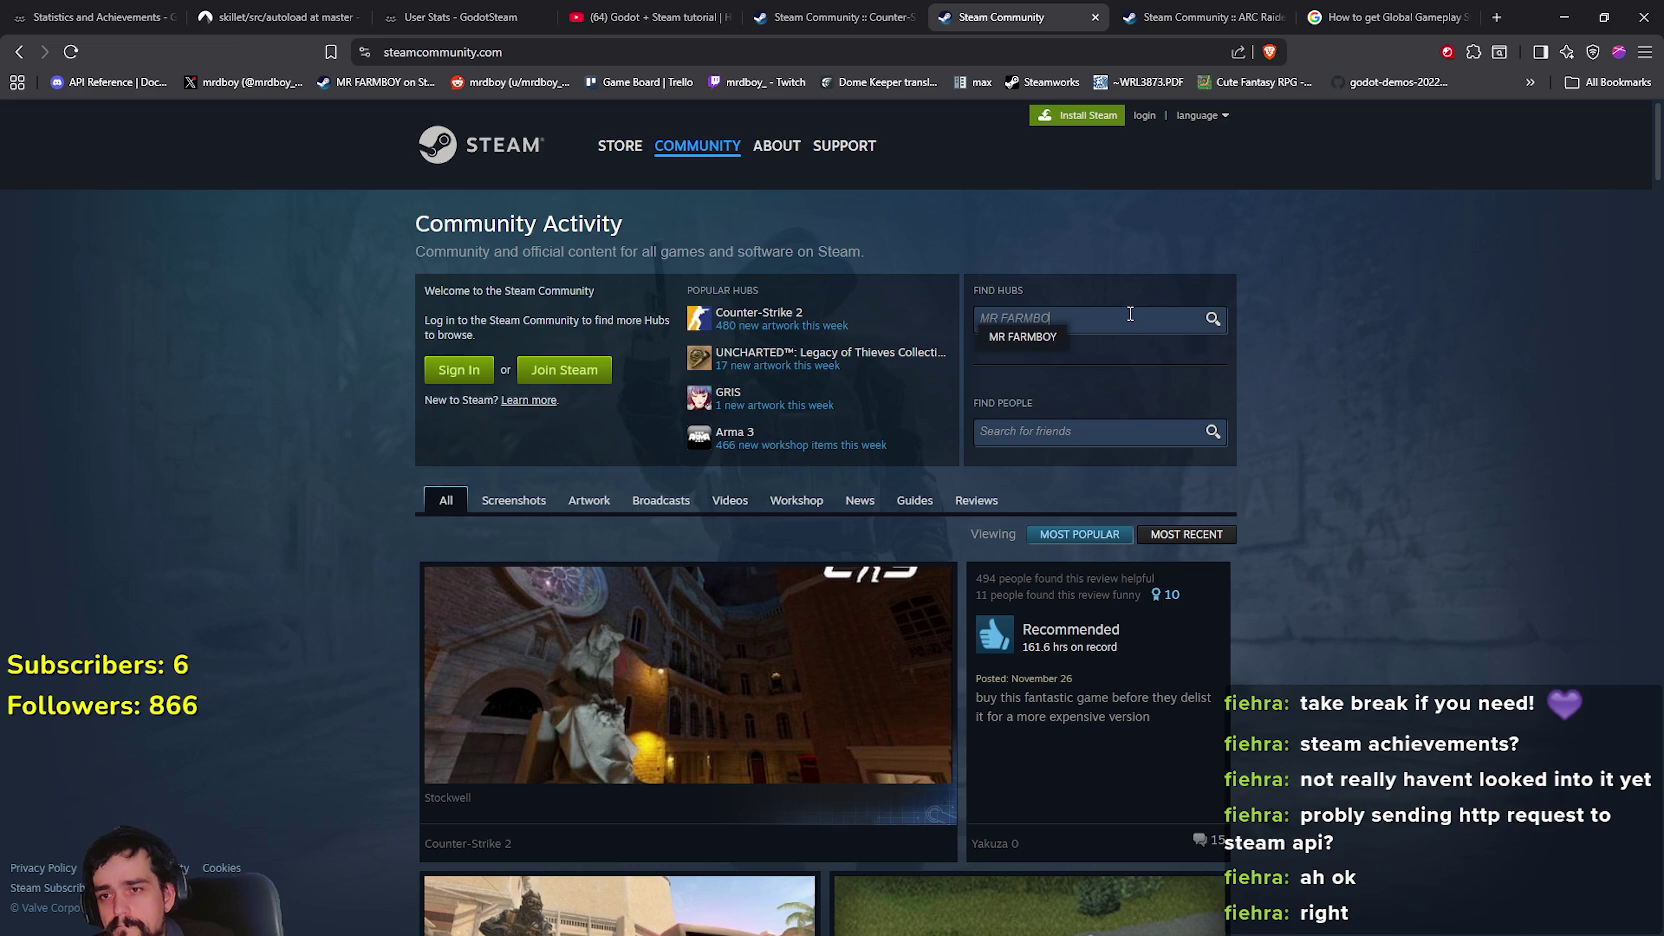
key("Return")
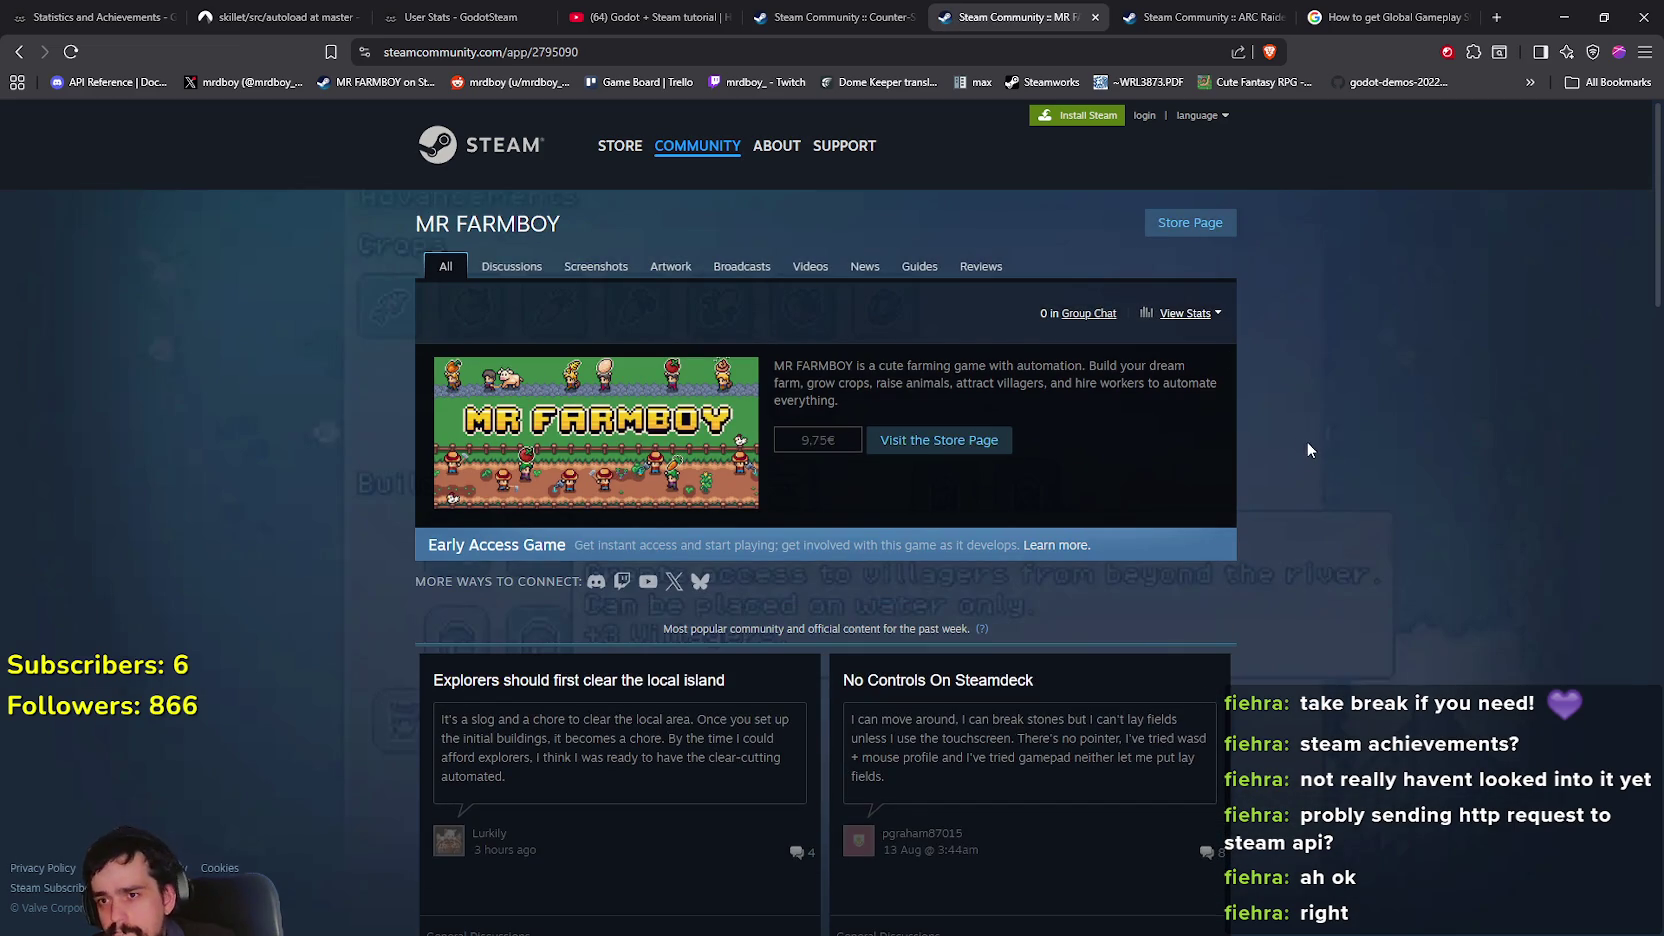
Glance at the CS2 Global Gameplay Stats tab, return to MR FARMBOY's hub and open its Store Page
key("alt+Left")
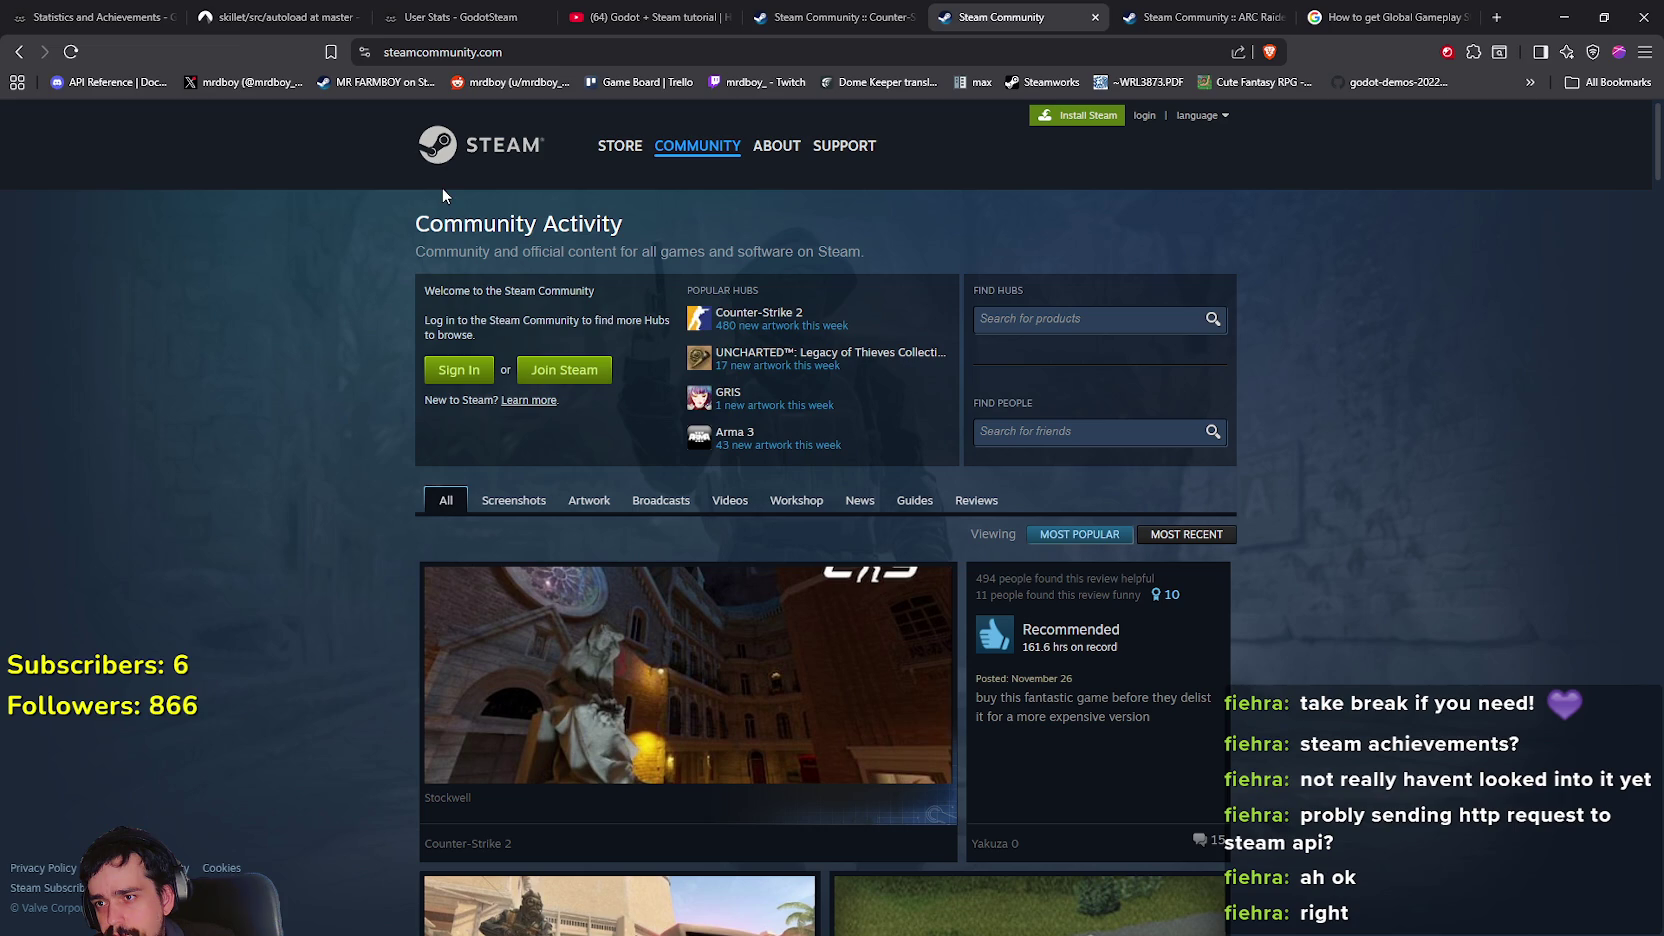
left_click(882, 10)
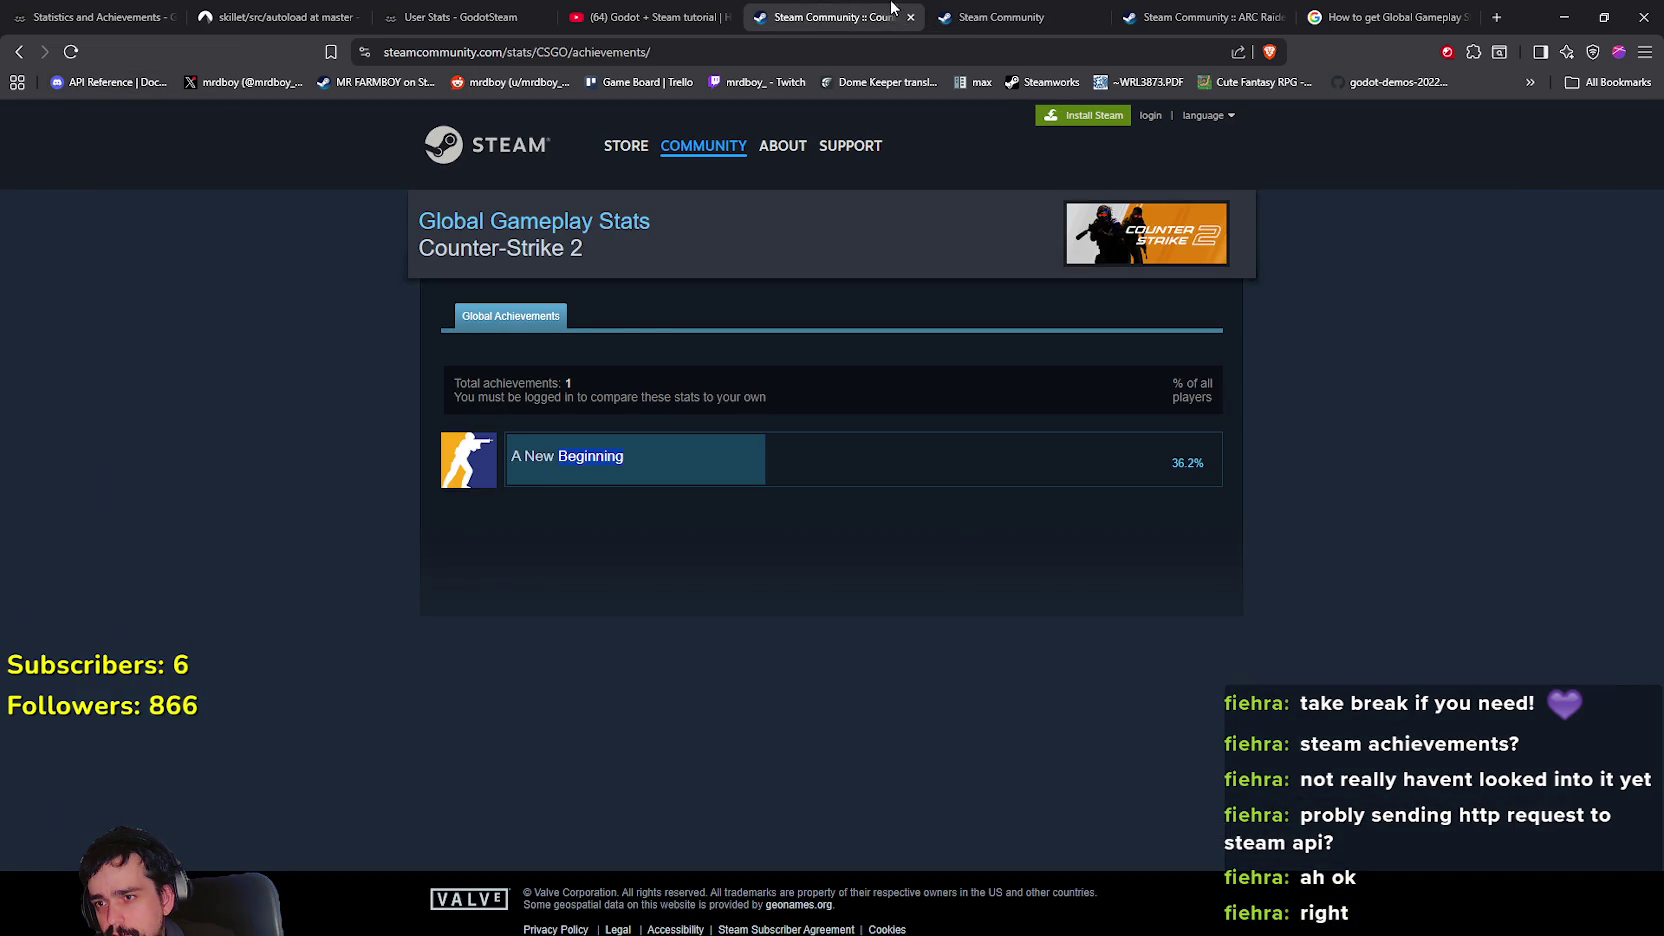
left_click(970, 12)
left_click(20, 55)
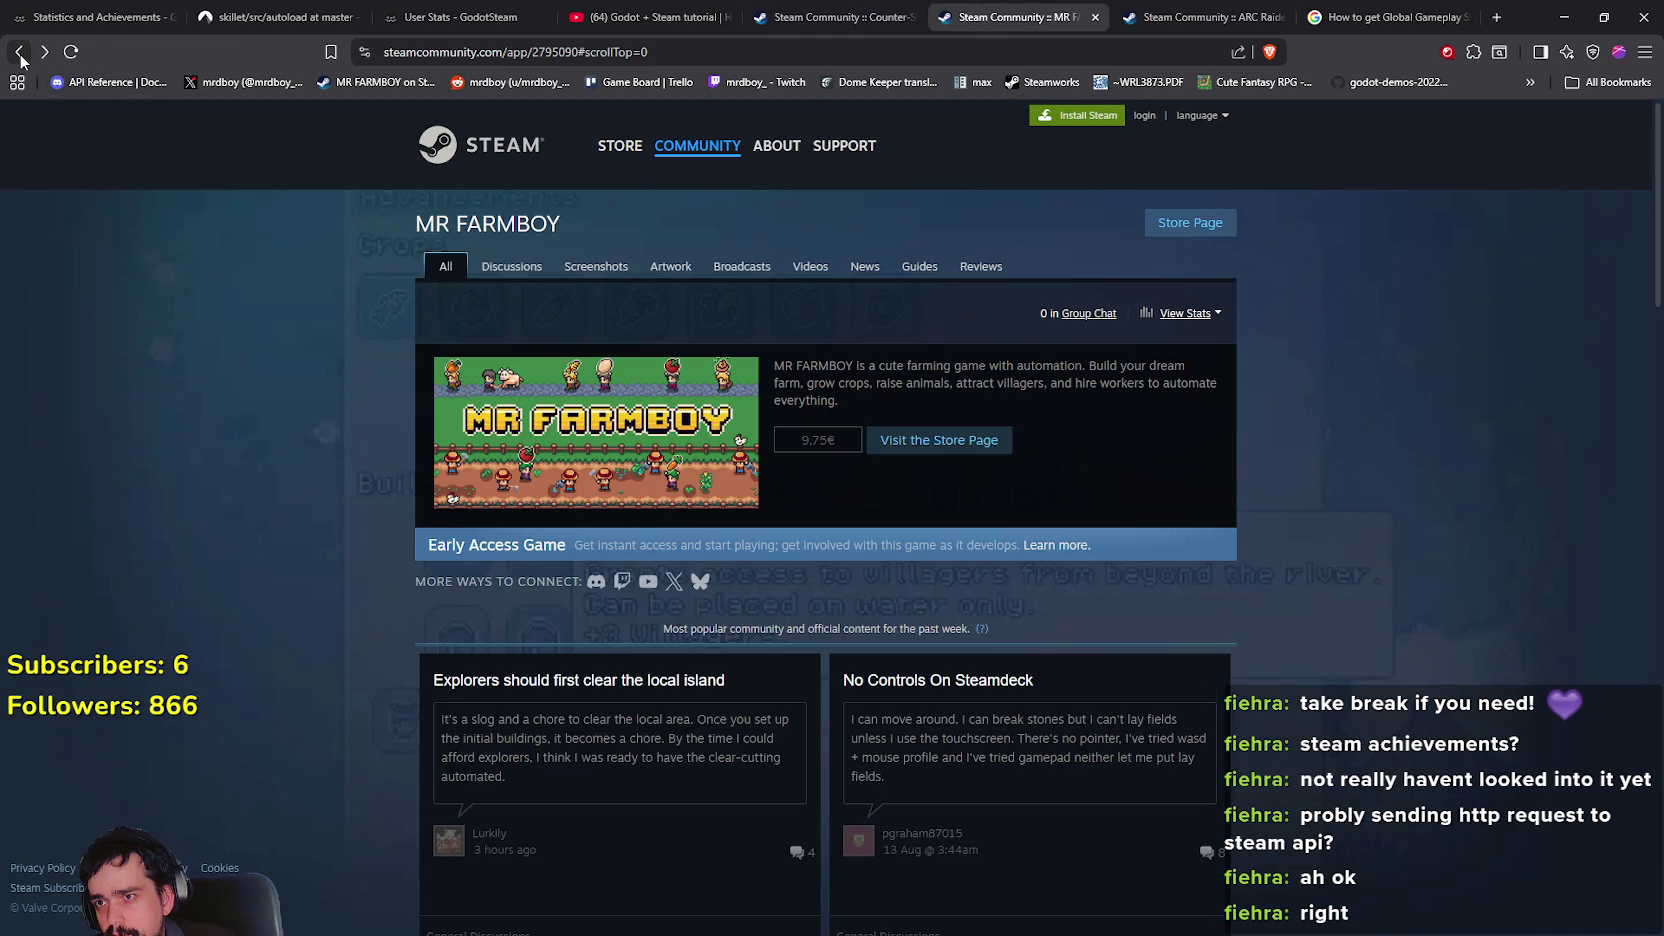
left_click(939, 440)
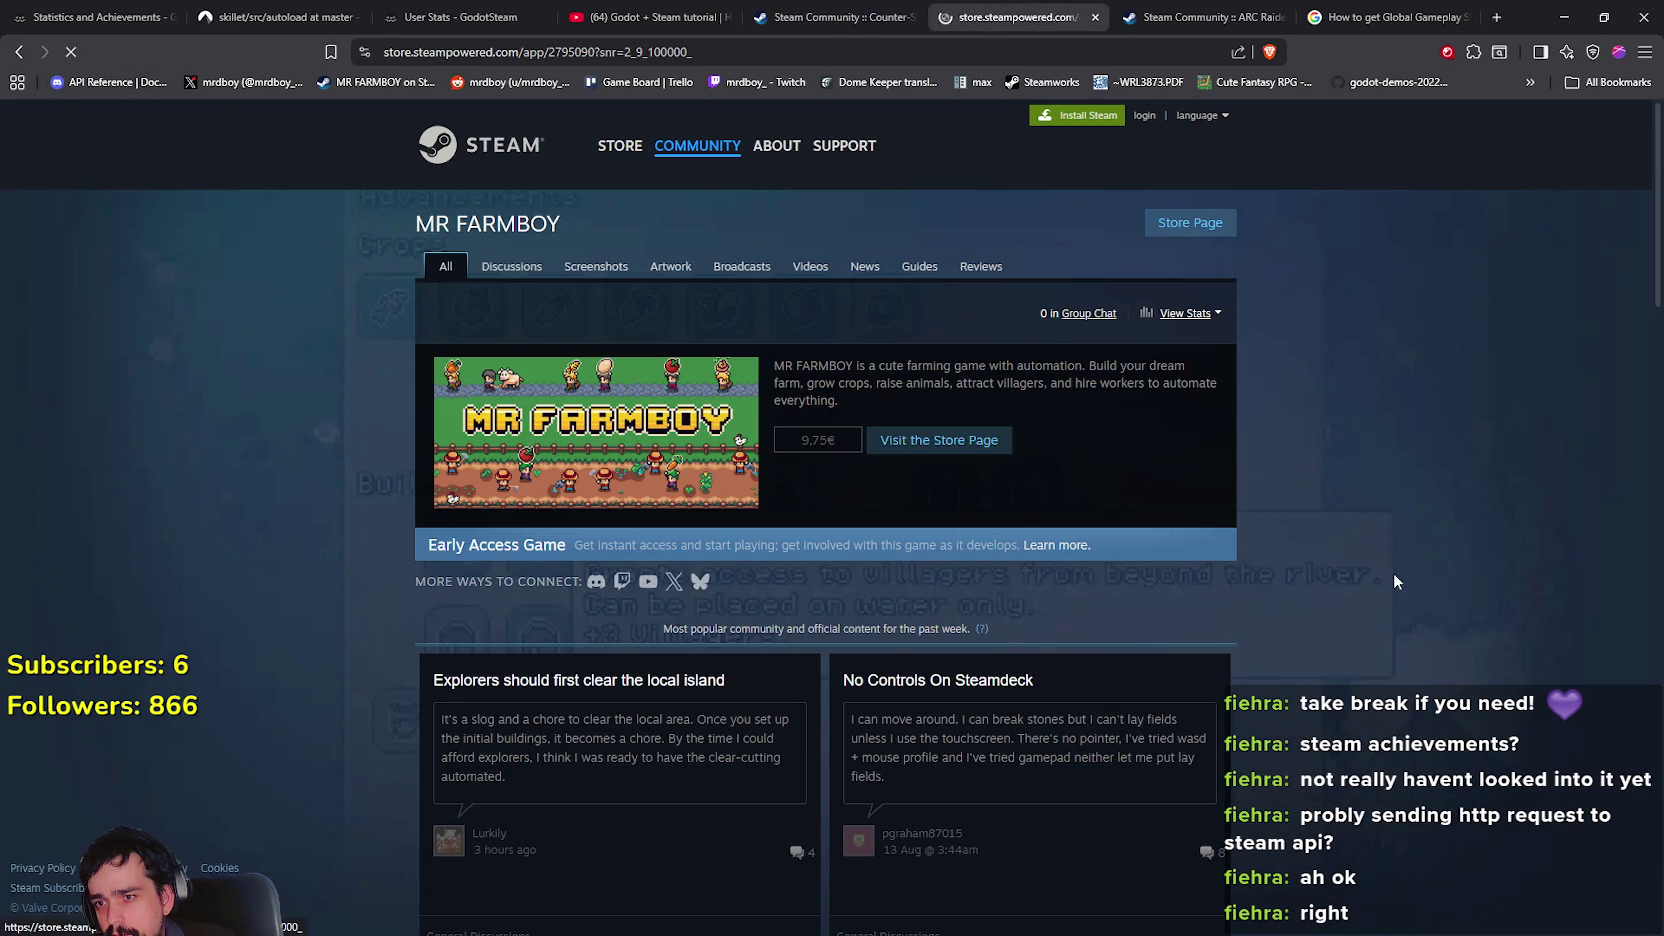
Look through the MR FARMBOY store page's achievements and info links, then return to Community Activity
scroll(1375, 606, "down", 8)
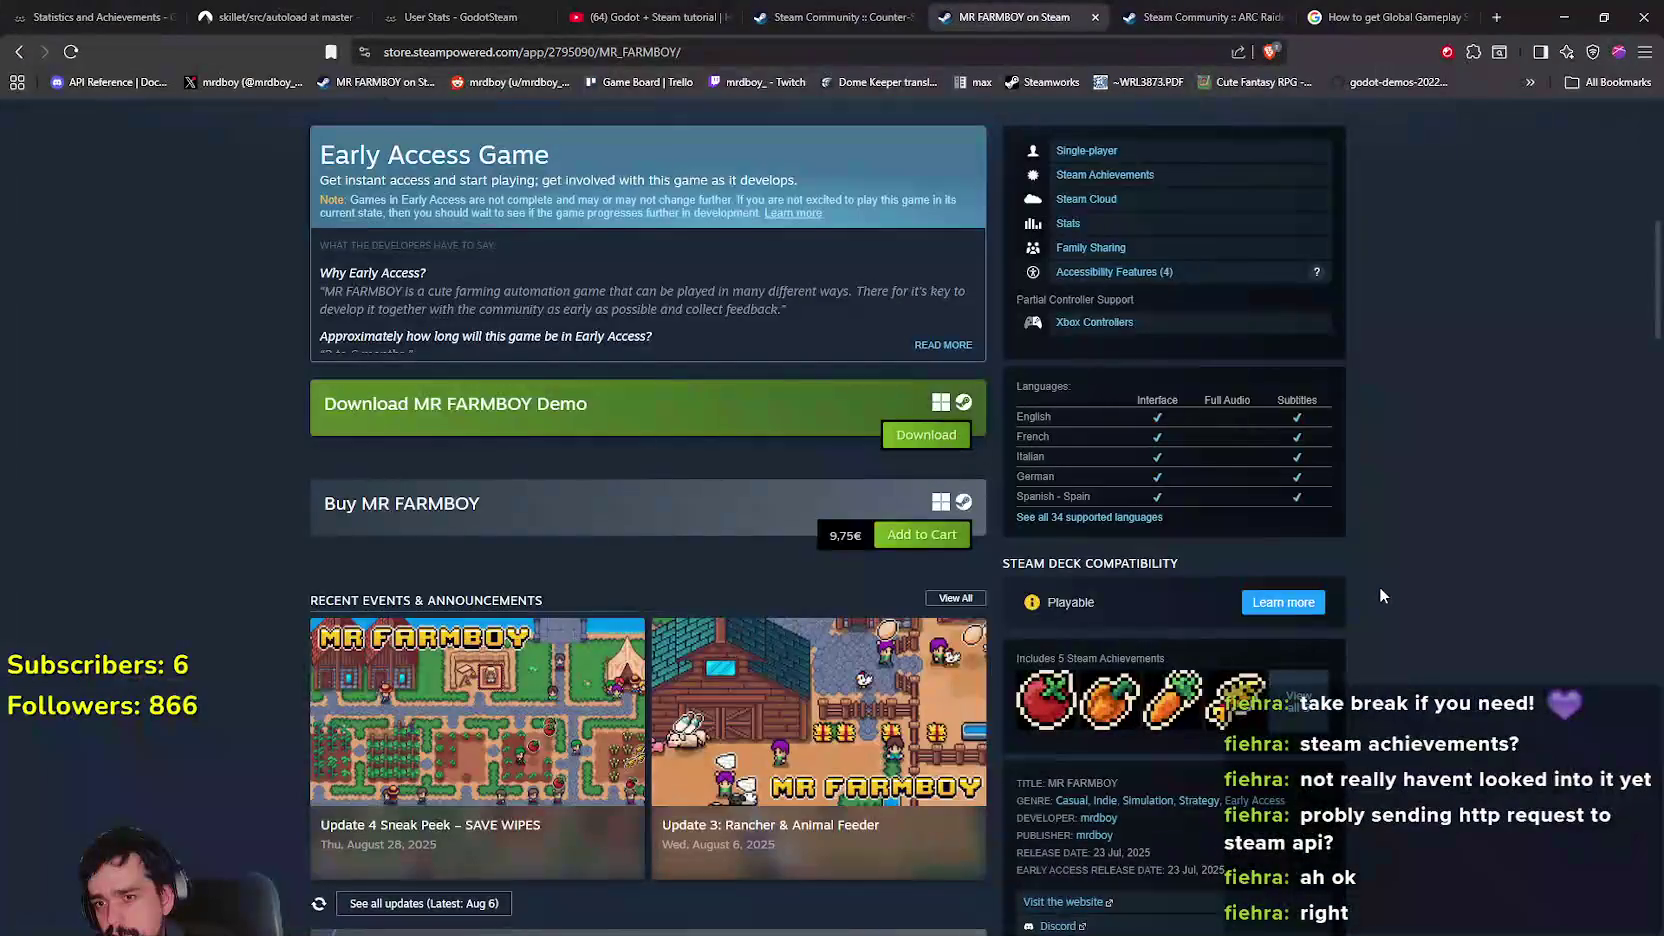
scroll(1298, 630, "down", 3)
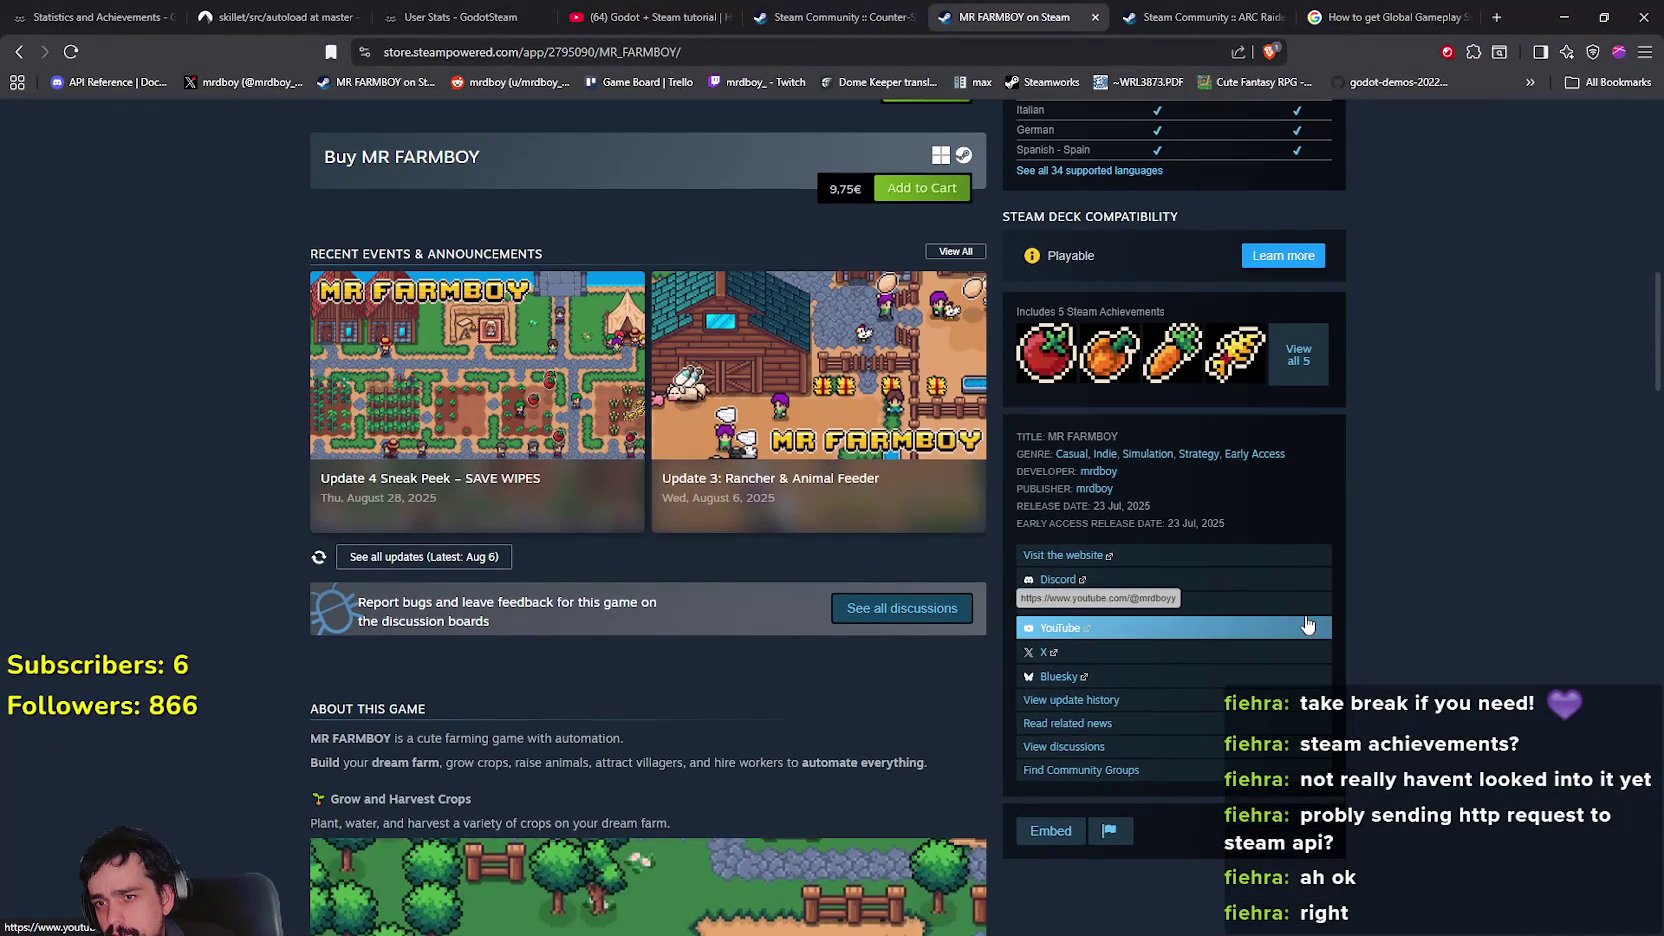
scroll(1293, 465, "down", 3)
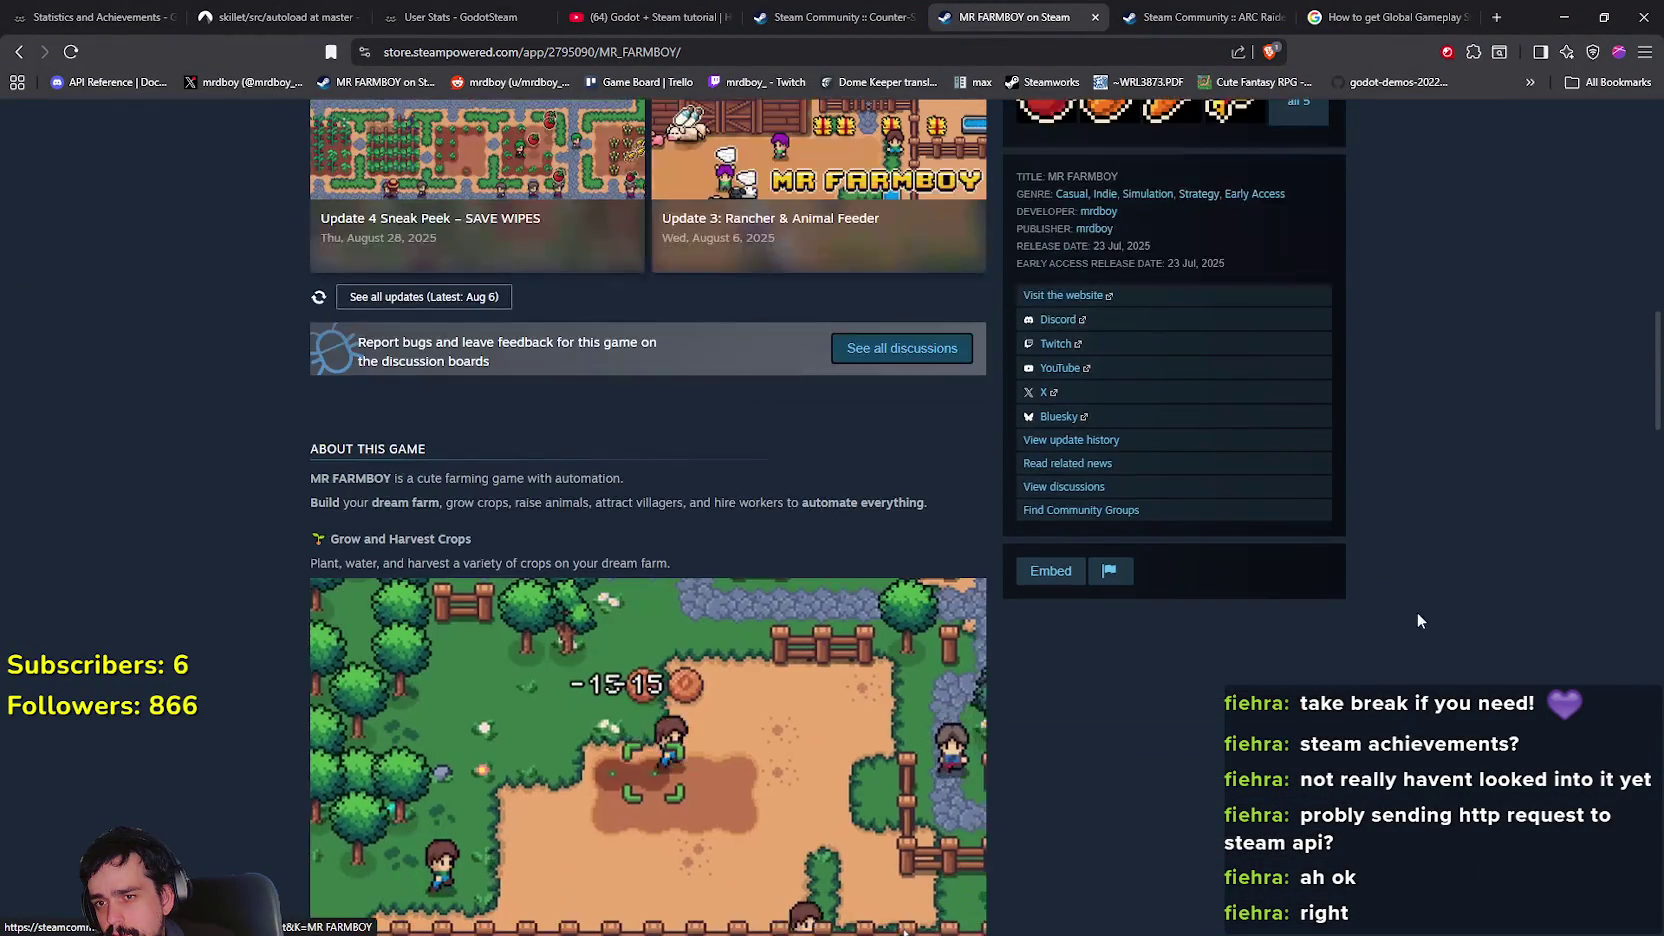
scroll(1381, 640, "up", 7)
left_click(1290, 790)
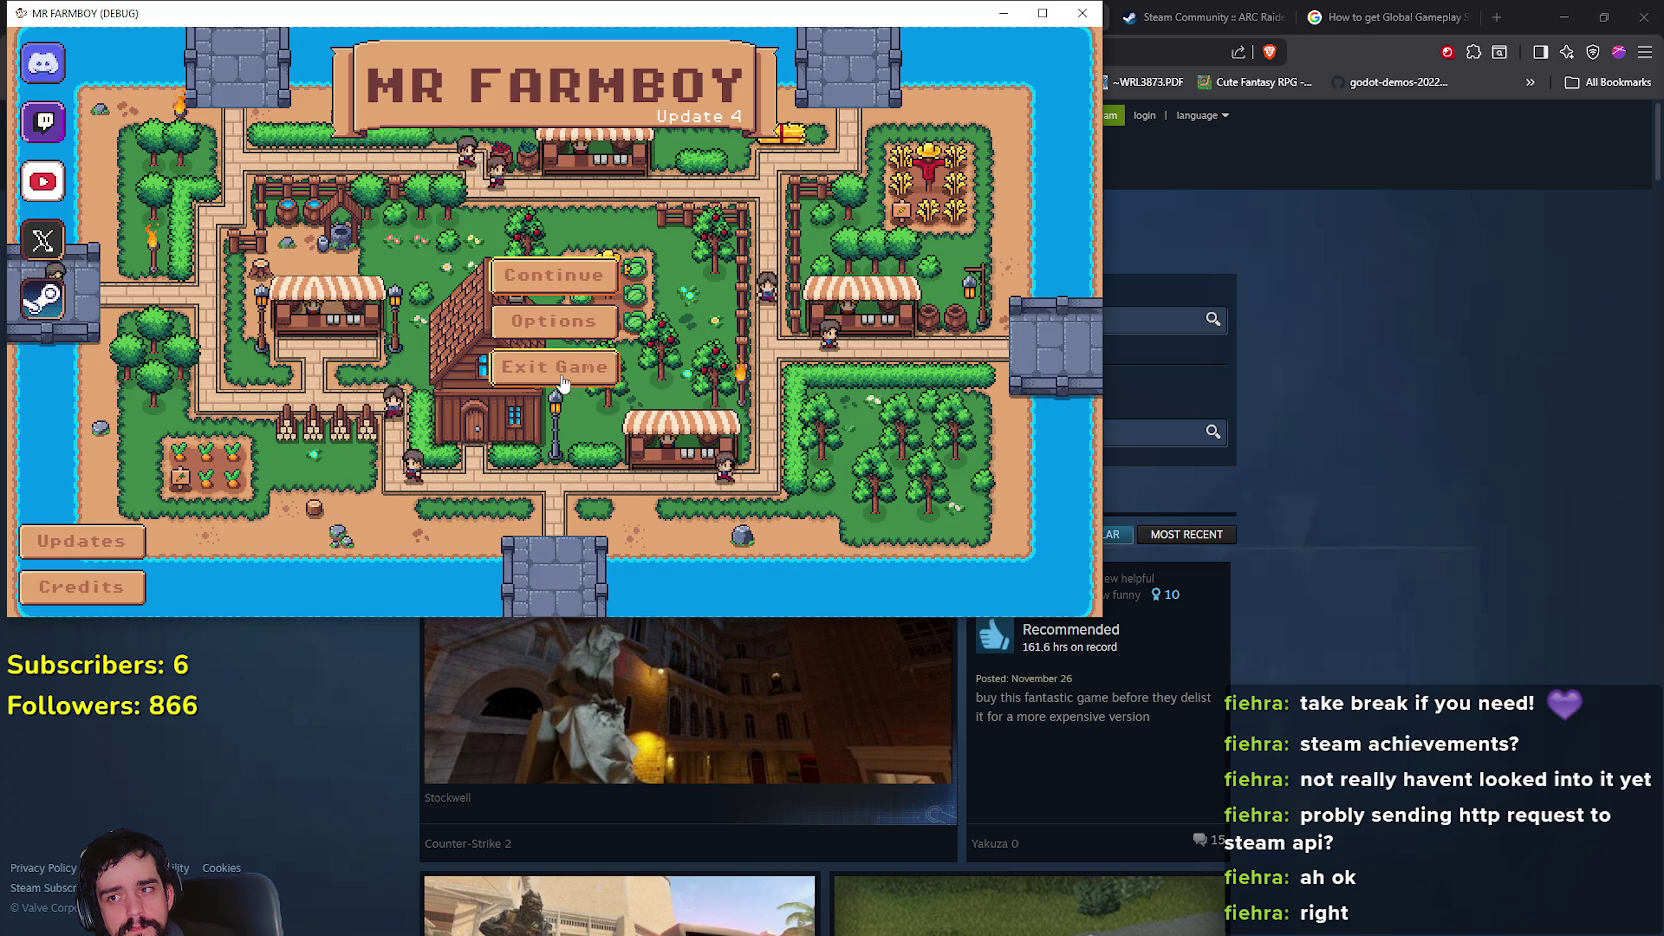
In login_yo.gd, uncomment line 29's print and copy line 30's getGlobalStatInt("PLANTED_WHEAT") call
key("alt+Tab")
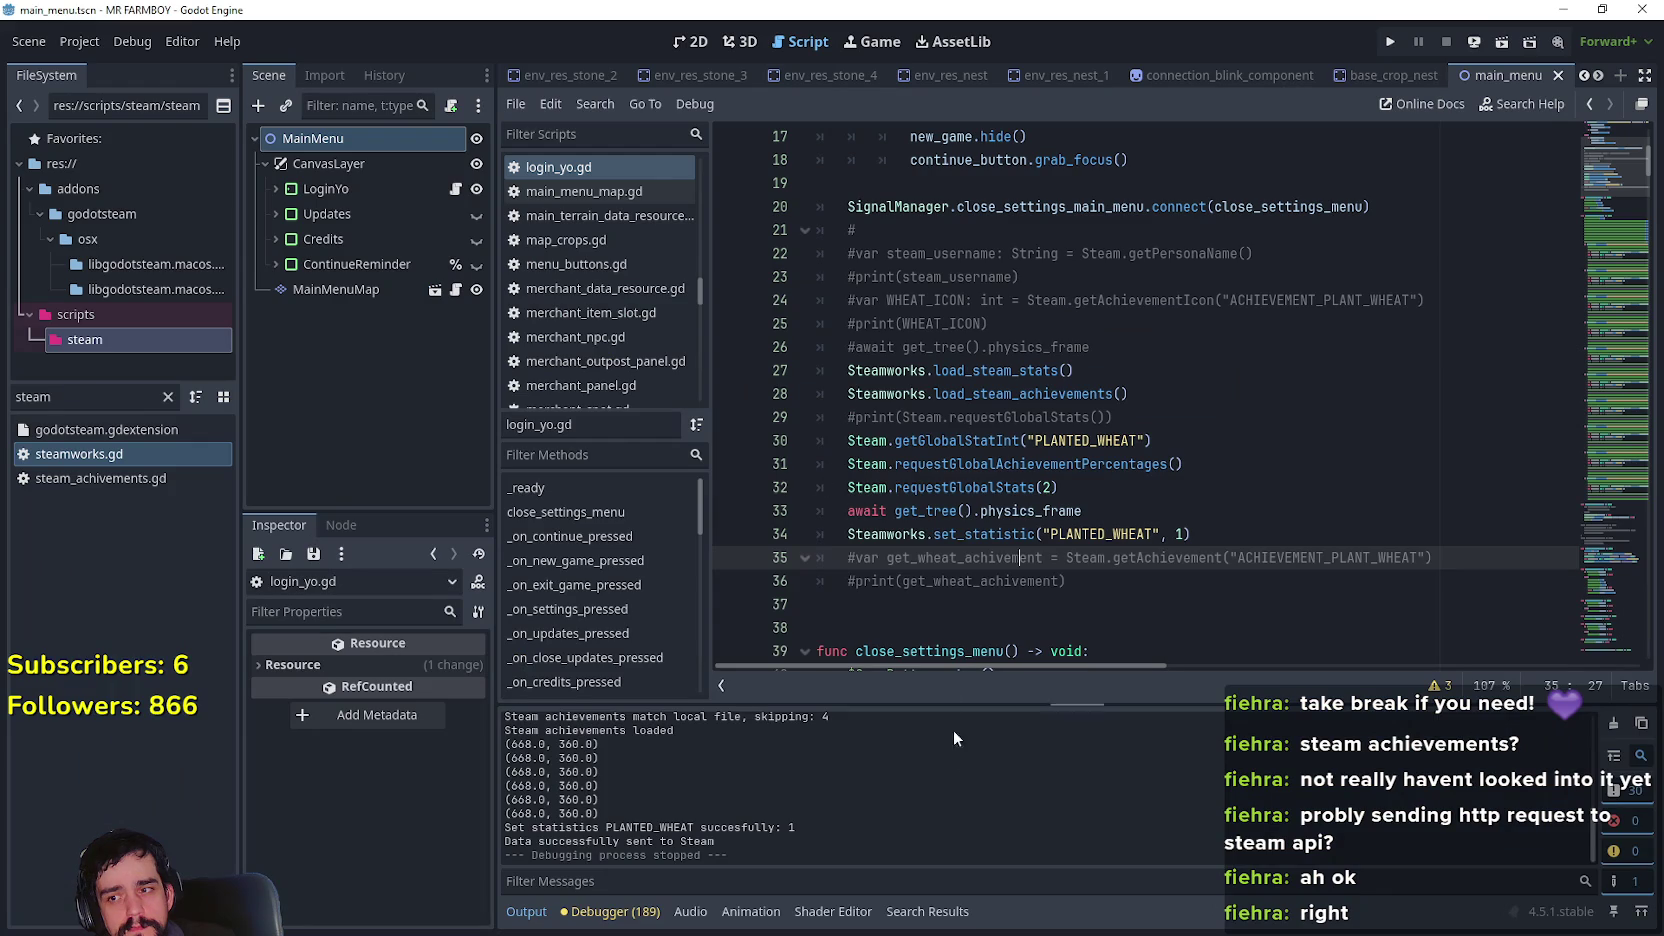
scroll(983, 806, "up", 3)
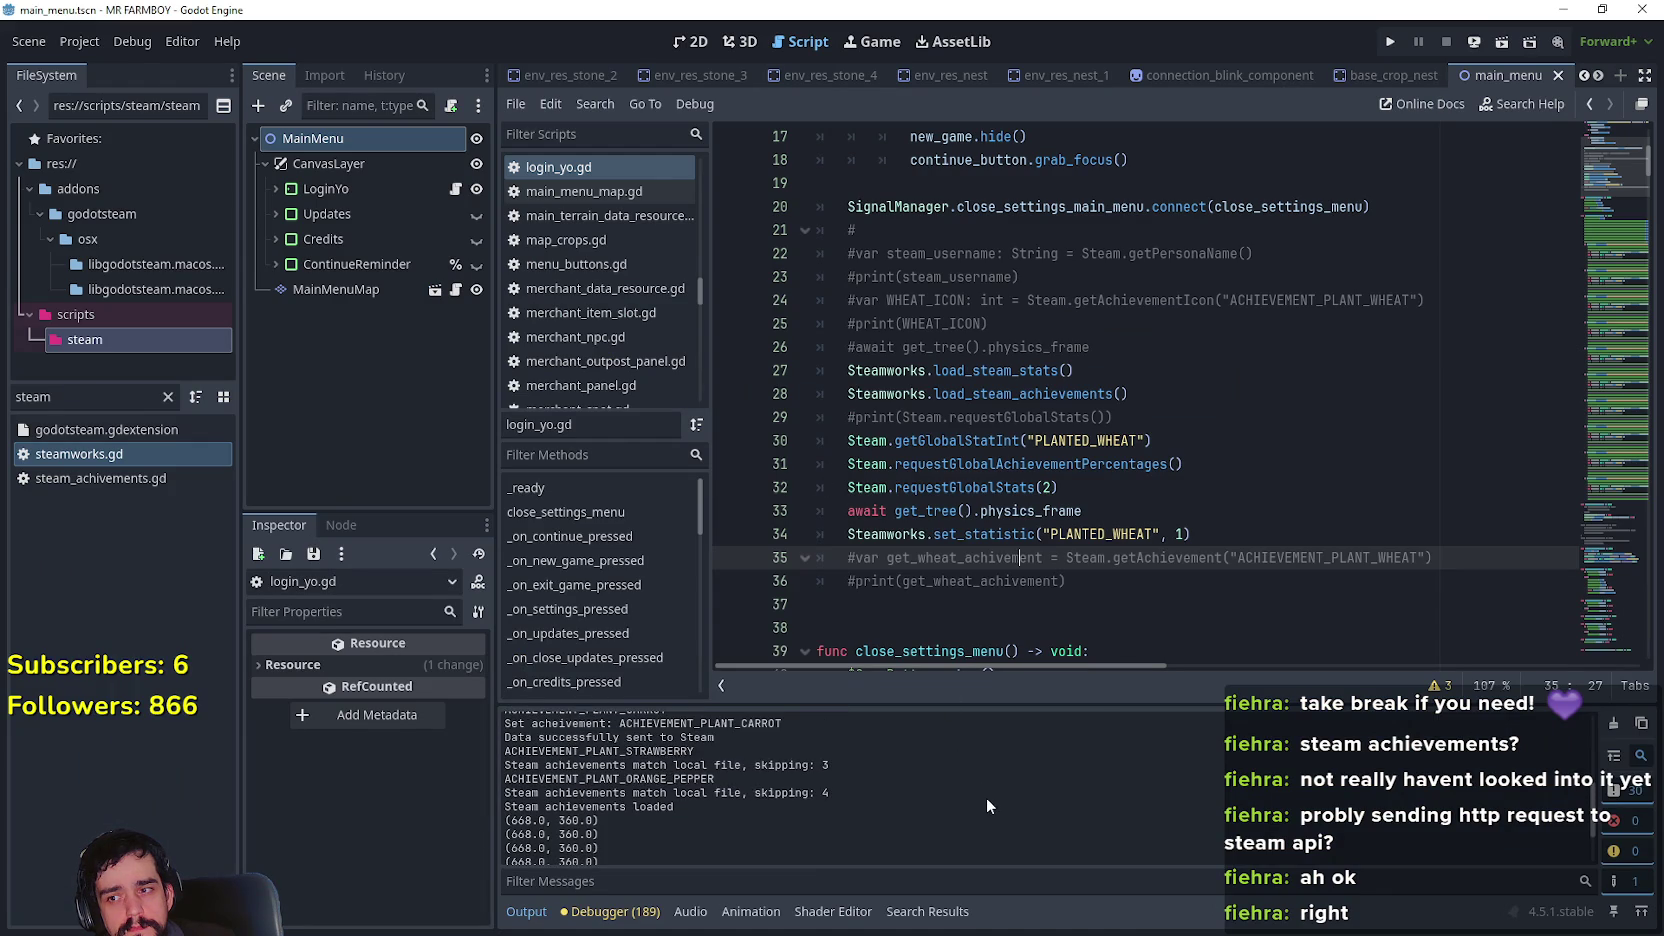
scroll(992, 793, "down", 2)
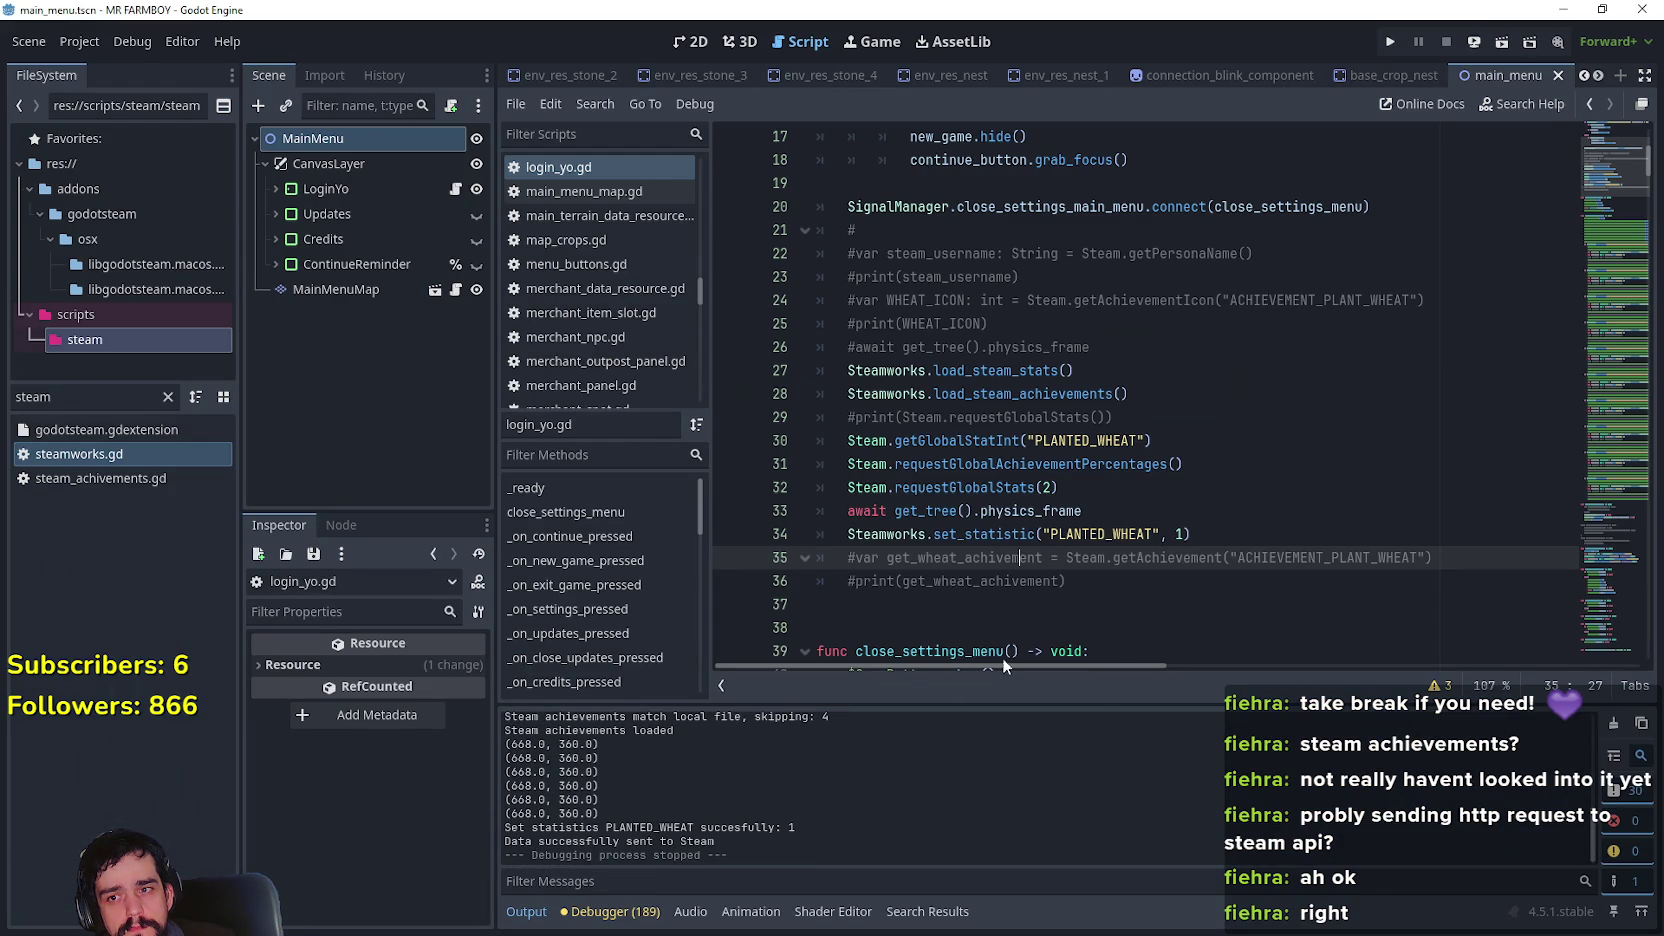
left_click(1190, 443)
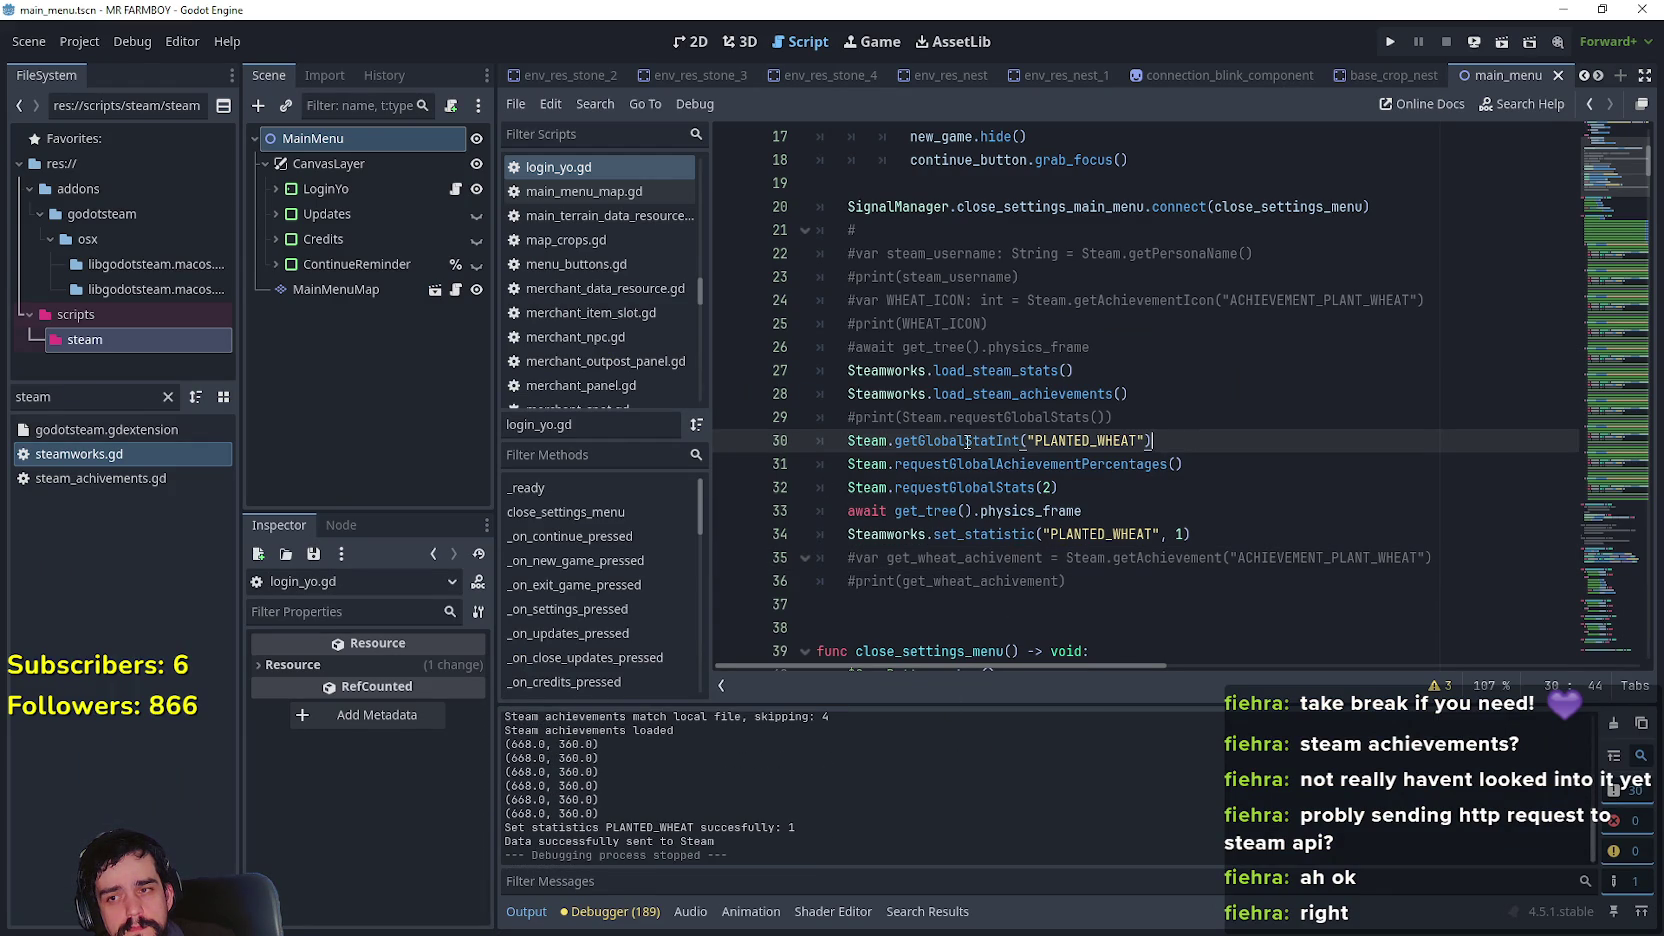
mouse_move(967, 441)
key("shift+Home")
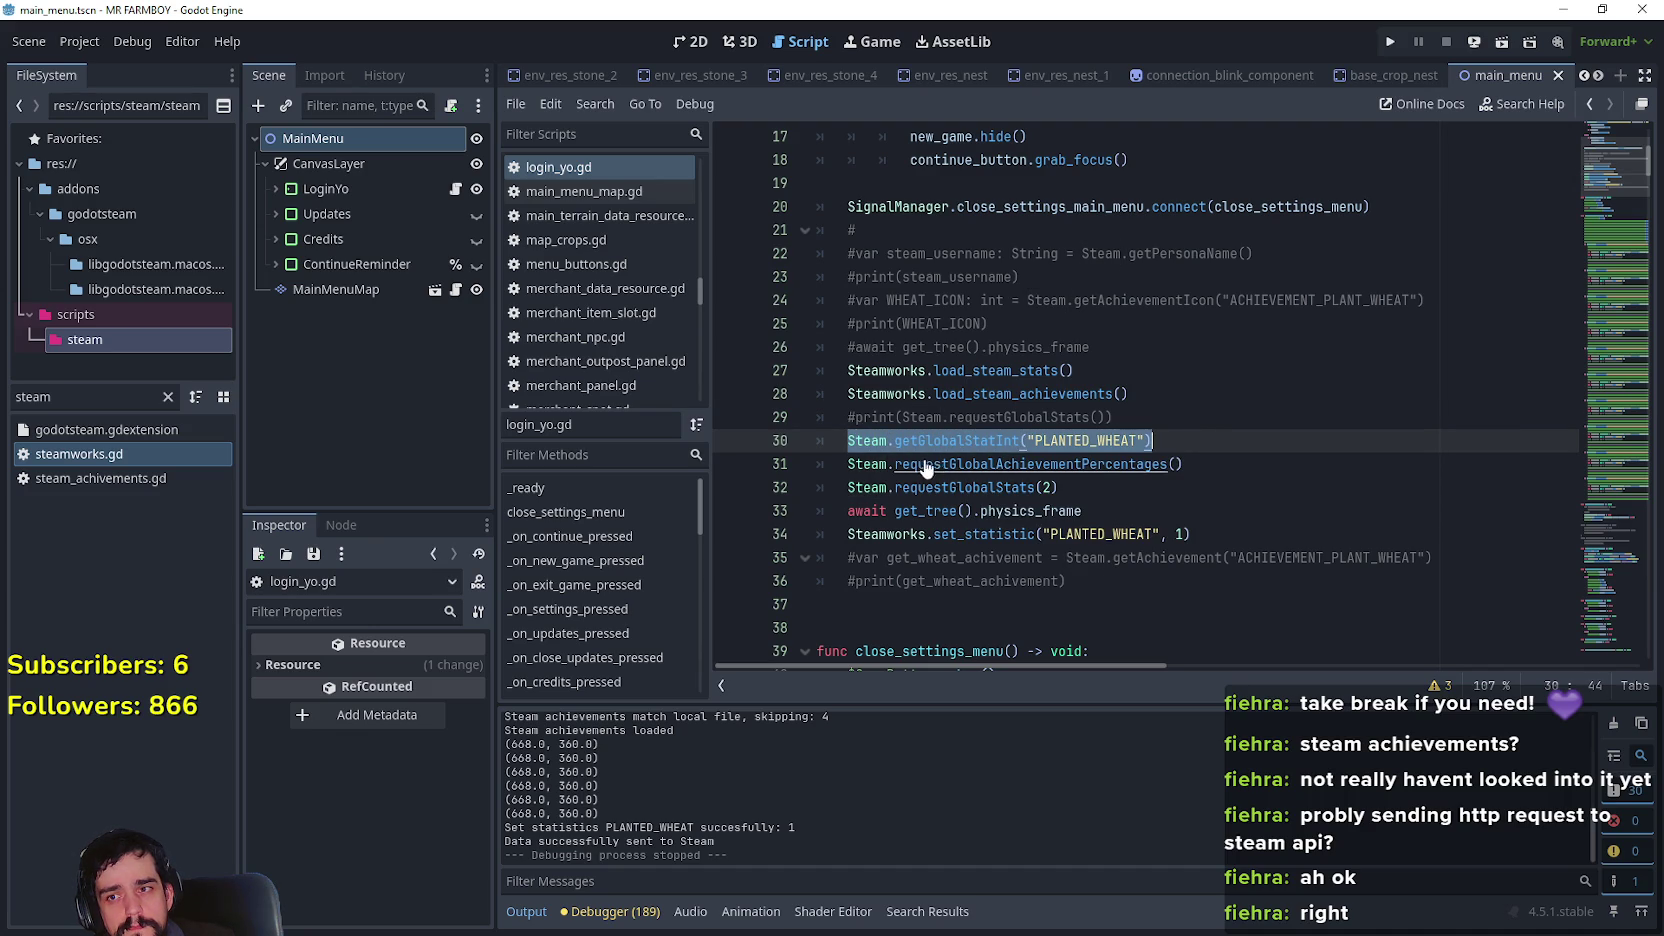
left_click(857, 419)
key("ctrl+k")
key("Down")
key("Home")
key("shift+End")
key("ctrl+c")
Replace requestGlobalStats() inside the print with getGlobalStatInt("PLANTED_WHEAT") and run the project, which prints 0
key("Up")
key("Home")
key("ctrl+Right")
key("Right")
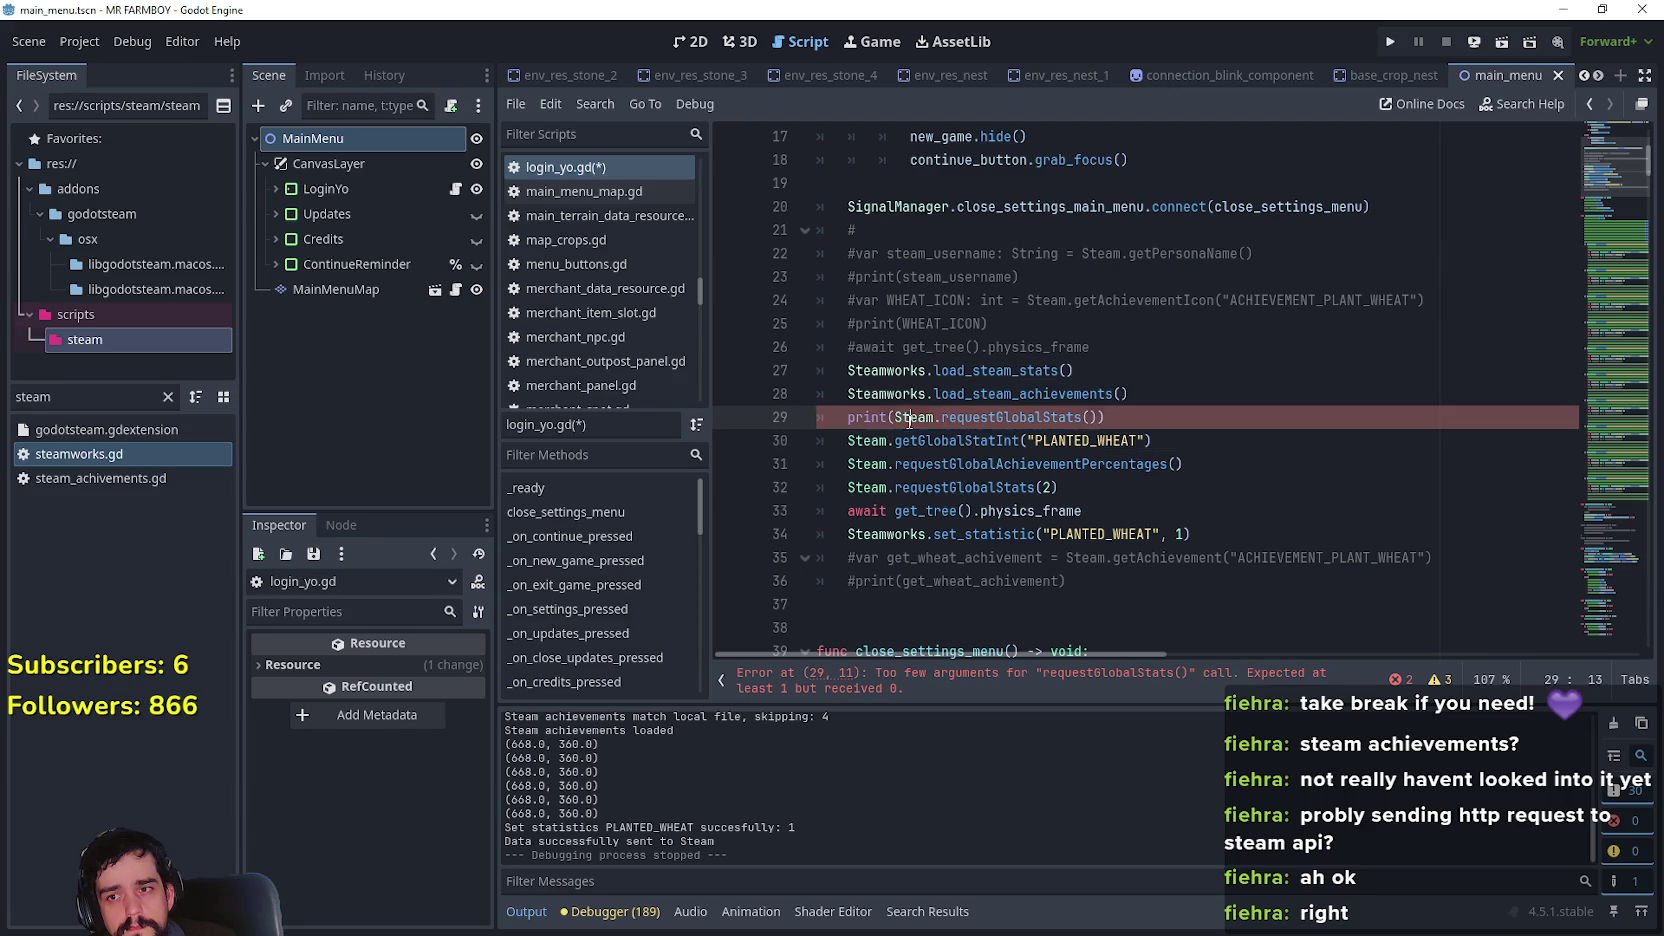
key("ctrl+shift+Right")
key("ctrl+shift+Right")
key("ctrl+shift+Right")
key("ctrl+v")
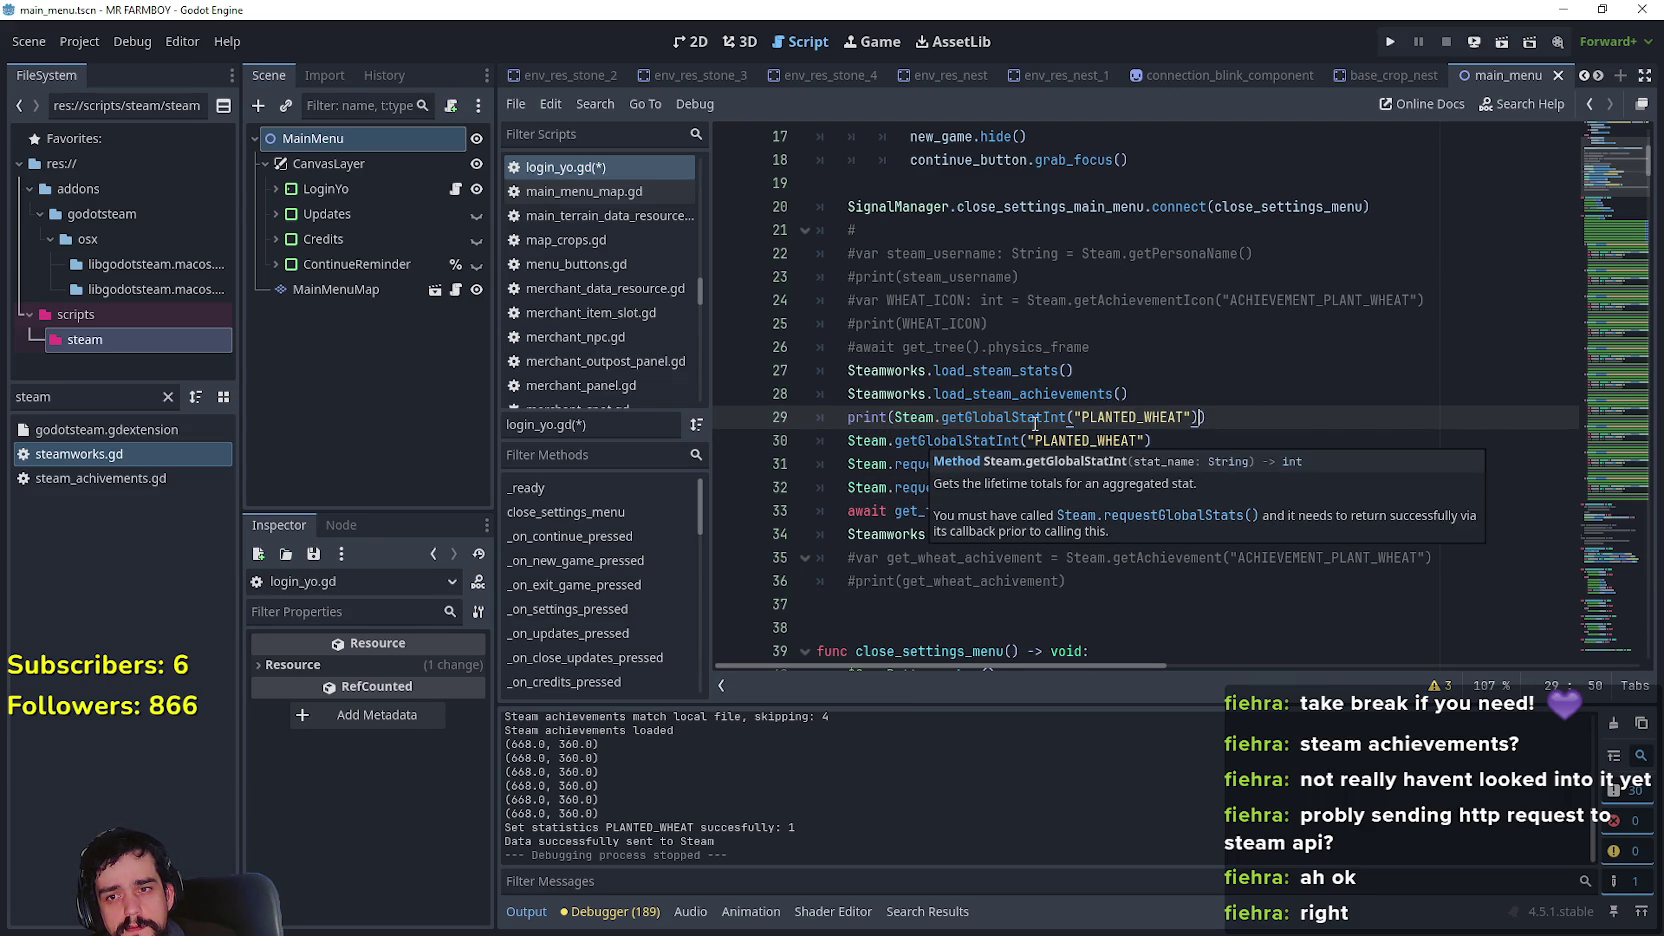
key("F5")
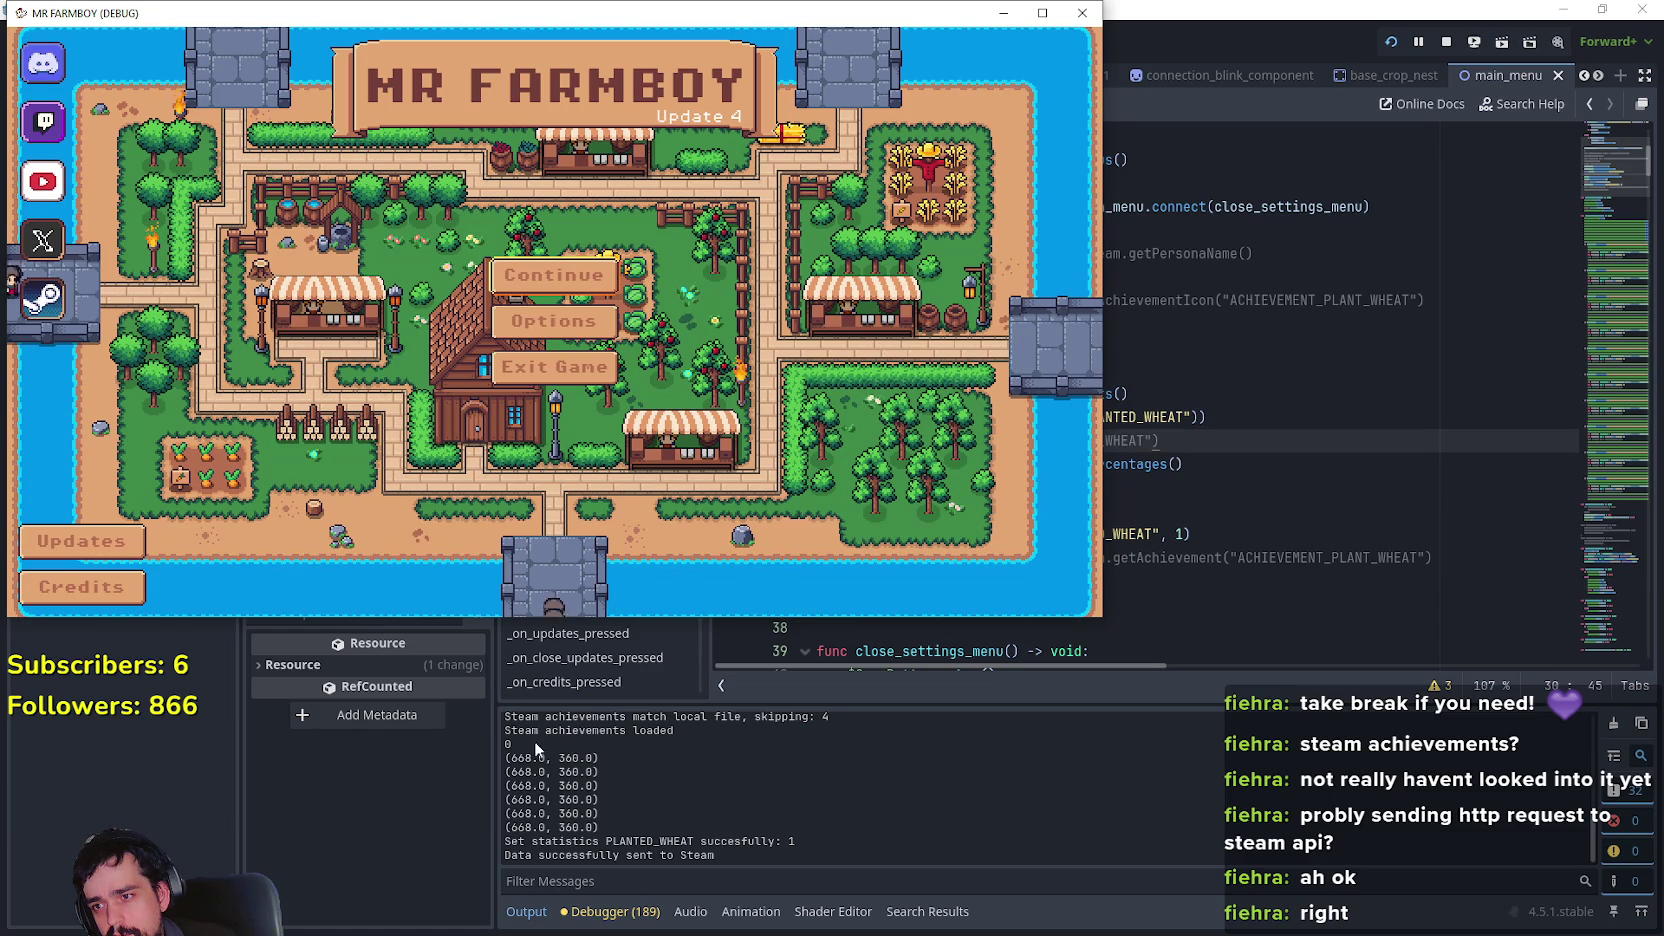
left_click(1237, 430)
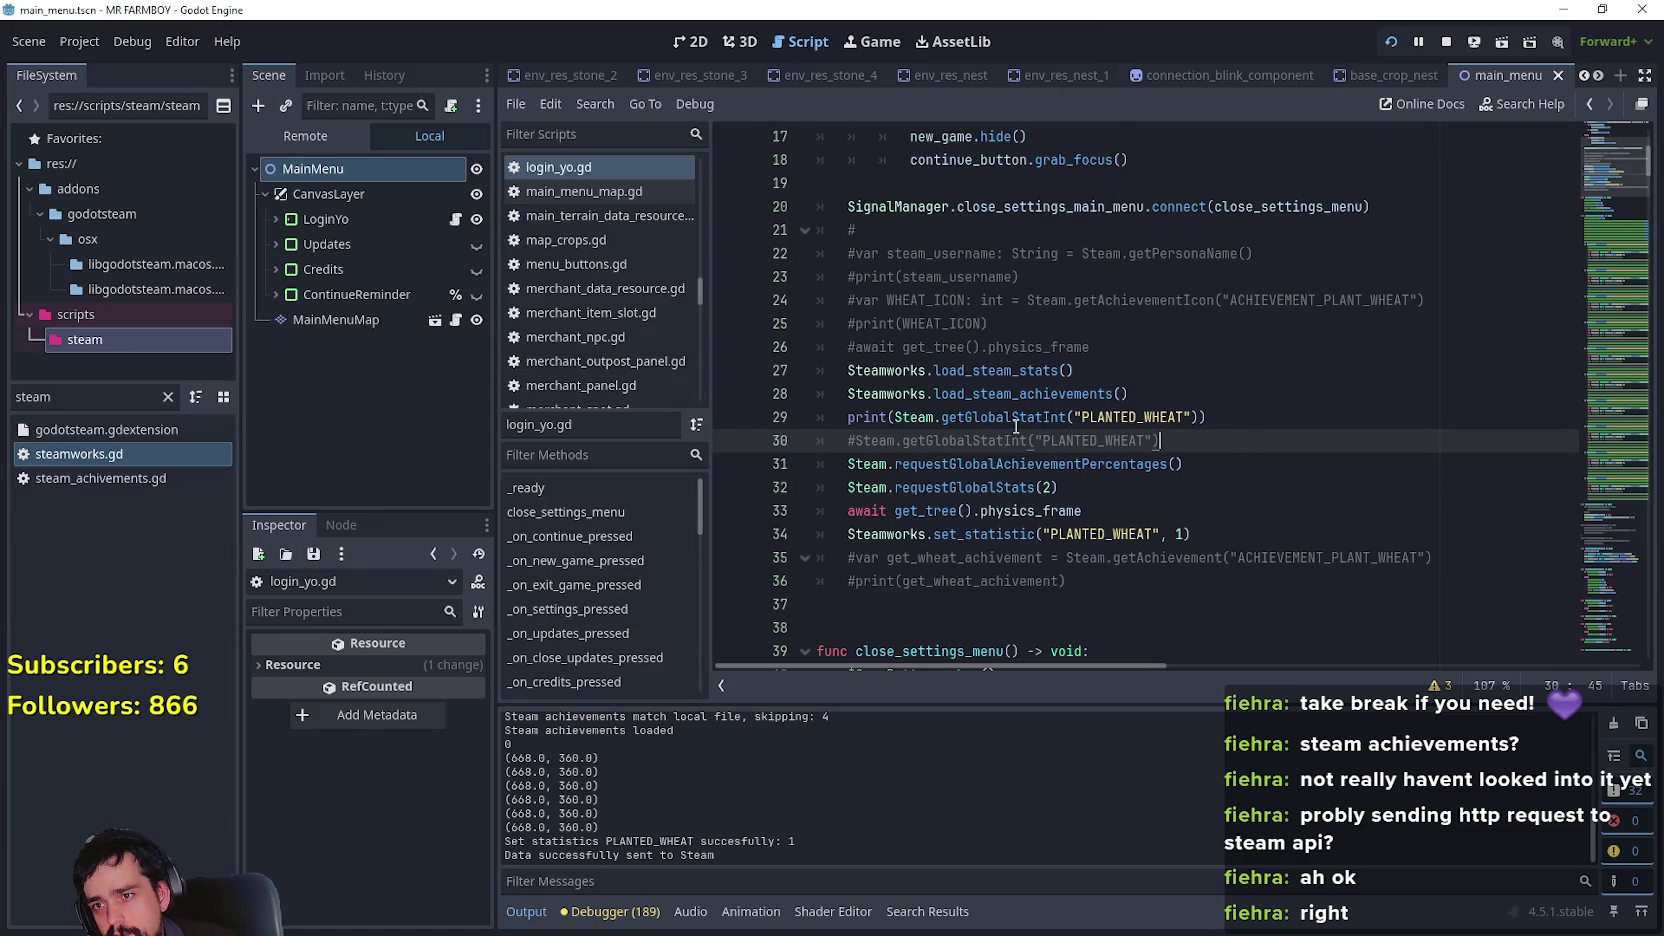
Move the PLANTED_WHEAT print line from line 29 to below await get_tree().physics_frame
mouse_move(1016, 427)
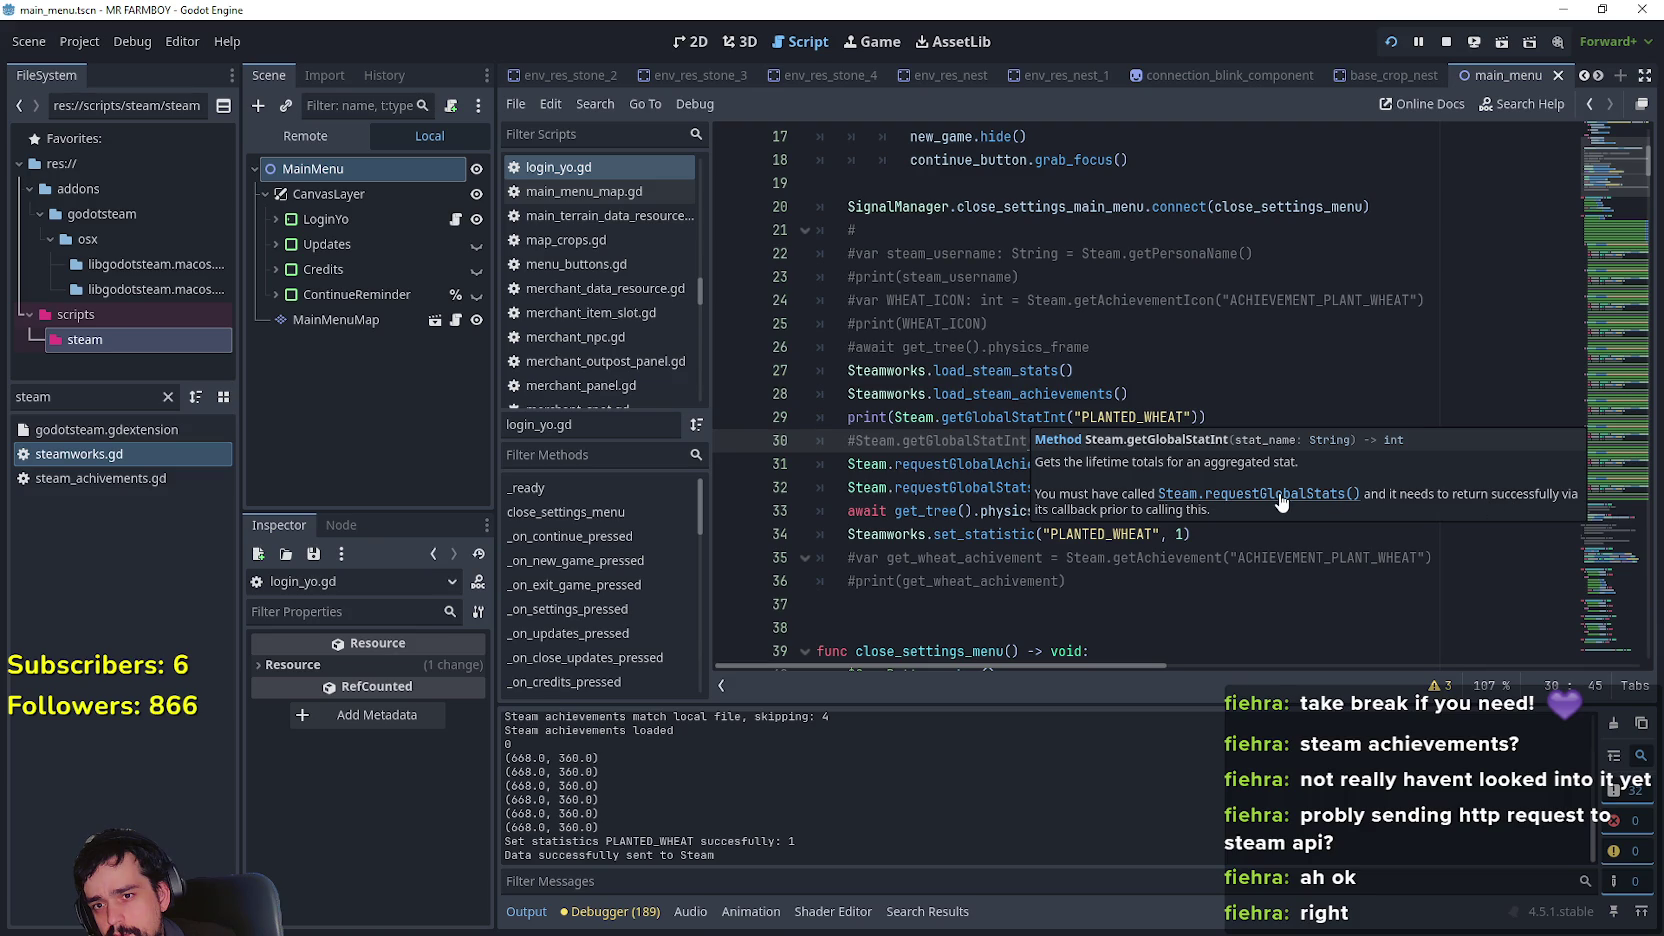
left_click(926, 492)
type("(2)")
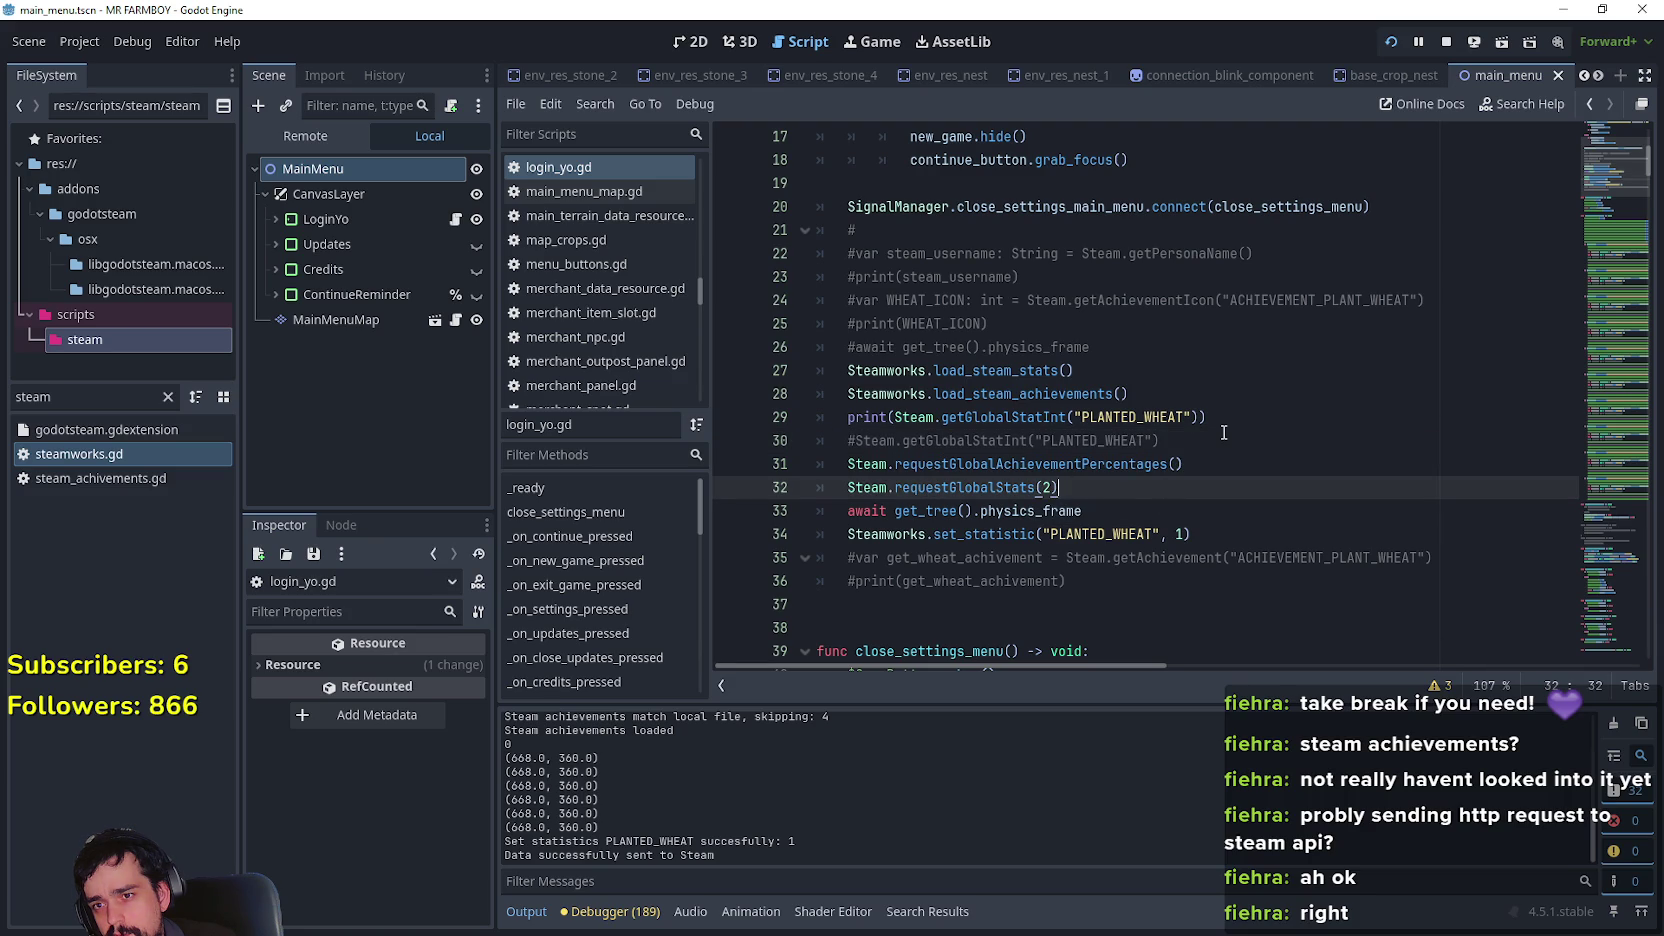
left_click_drag(1222, 419, 816, 418)
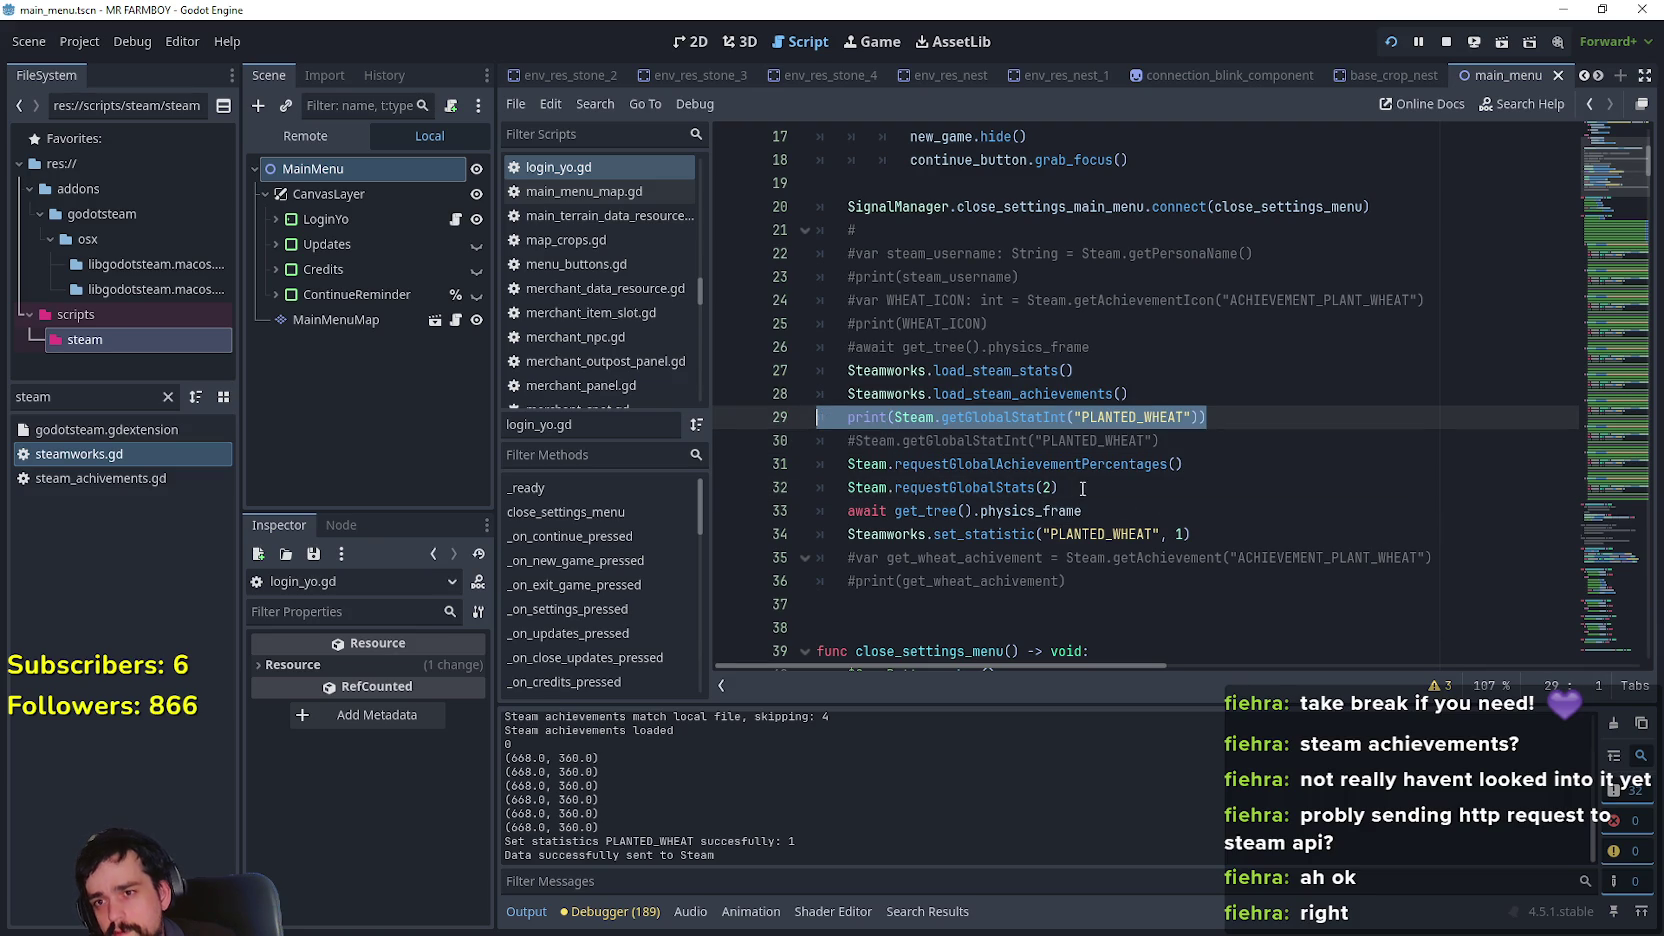
key("ctrl+x")
key("BackSpace")
key("BackSpace")
left_click(1127, 464)
key("Return")
left_click(783, 487)
left_click(1100, 510)
key("Return")
key("ctrl+v")
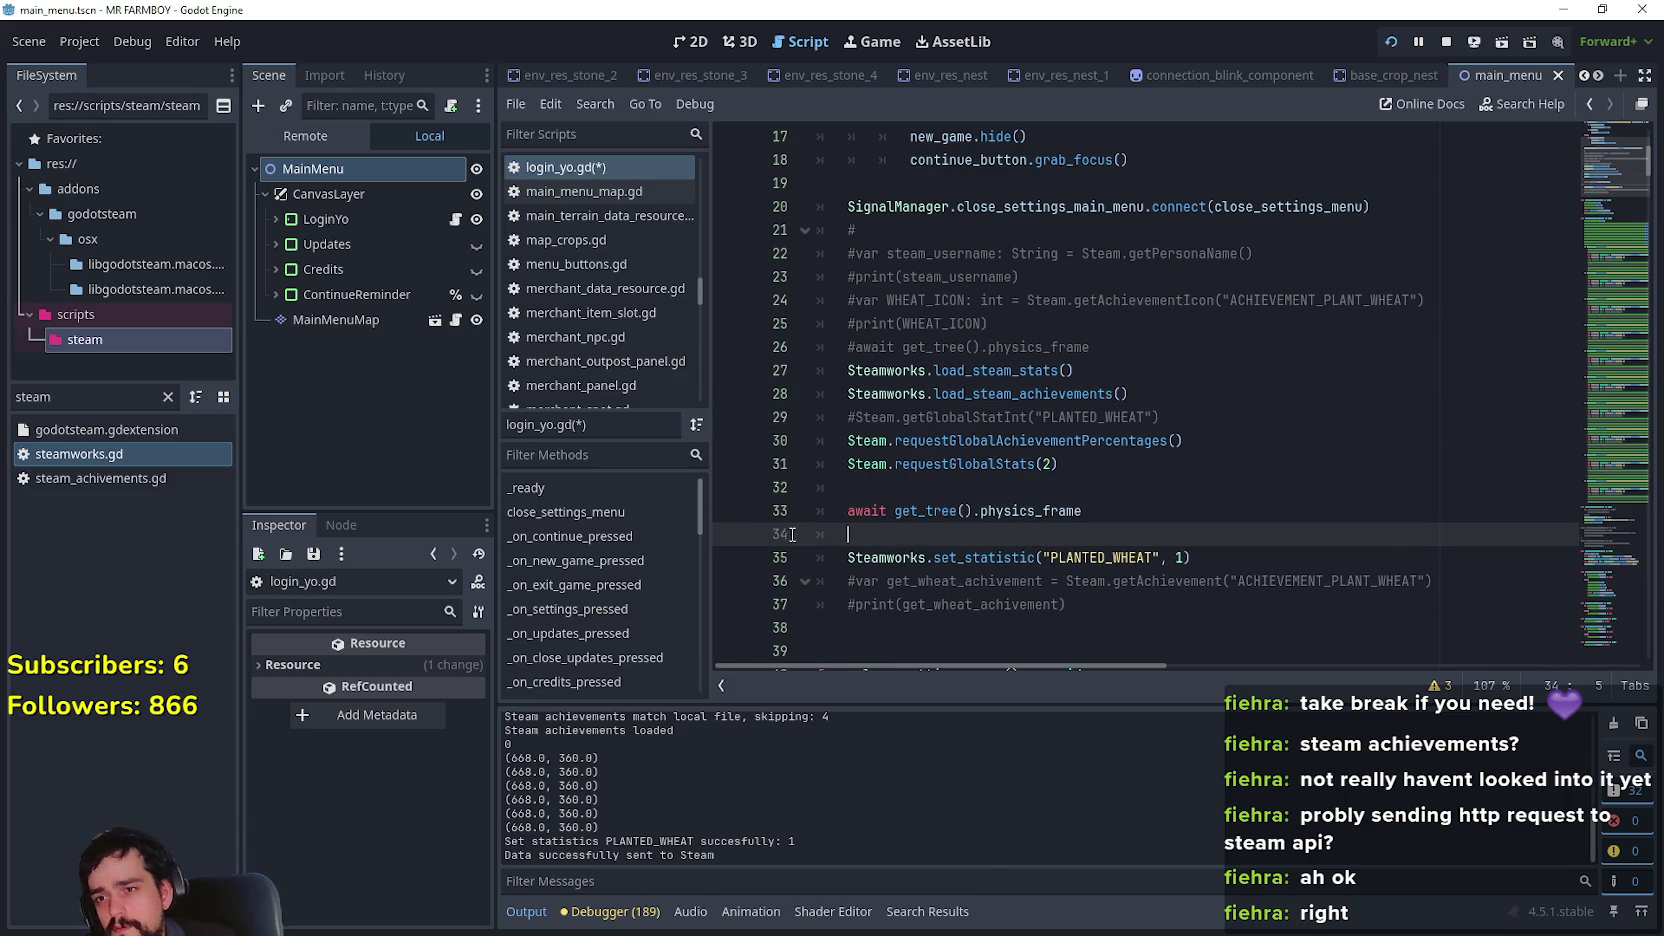
Save login_yo.gd, rerun the game so it prints 1, then close it
key("ctrl+s")
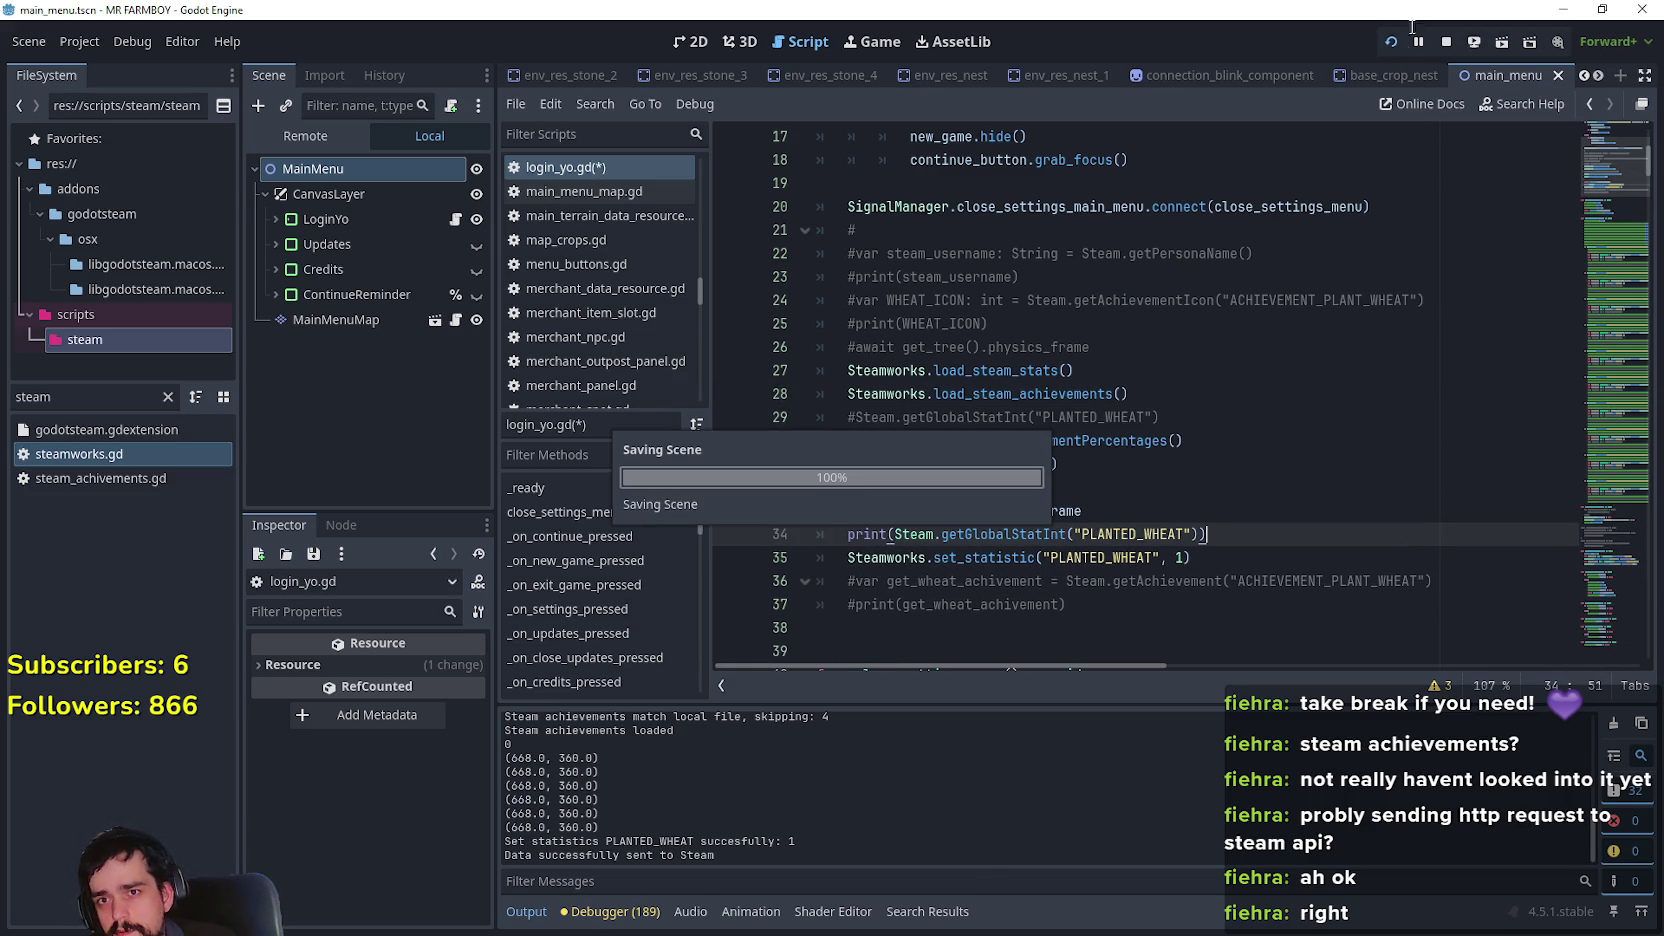
left_click(1390, 41)
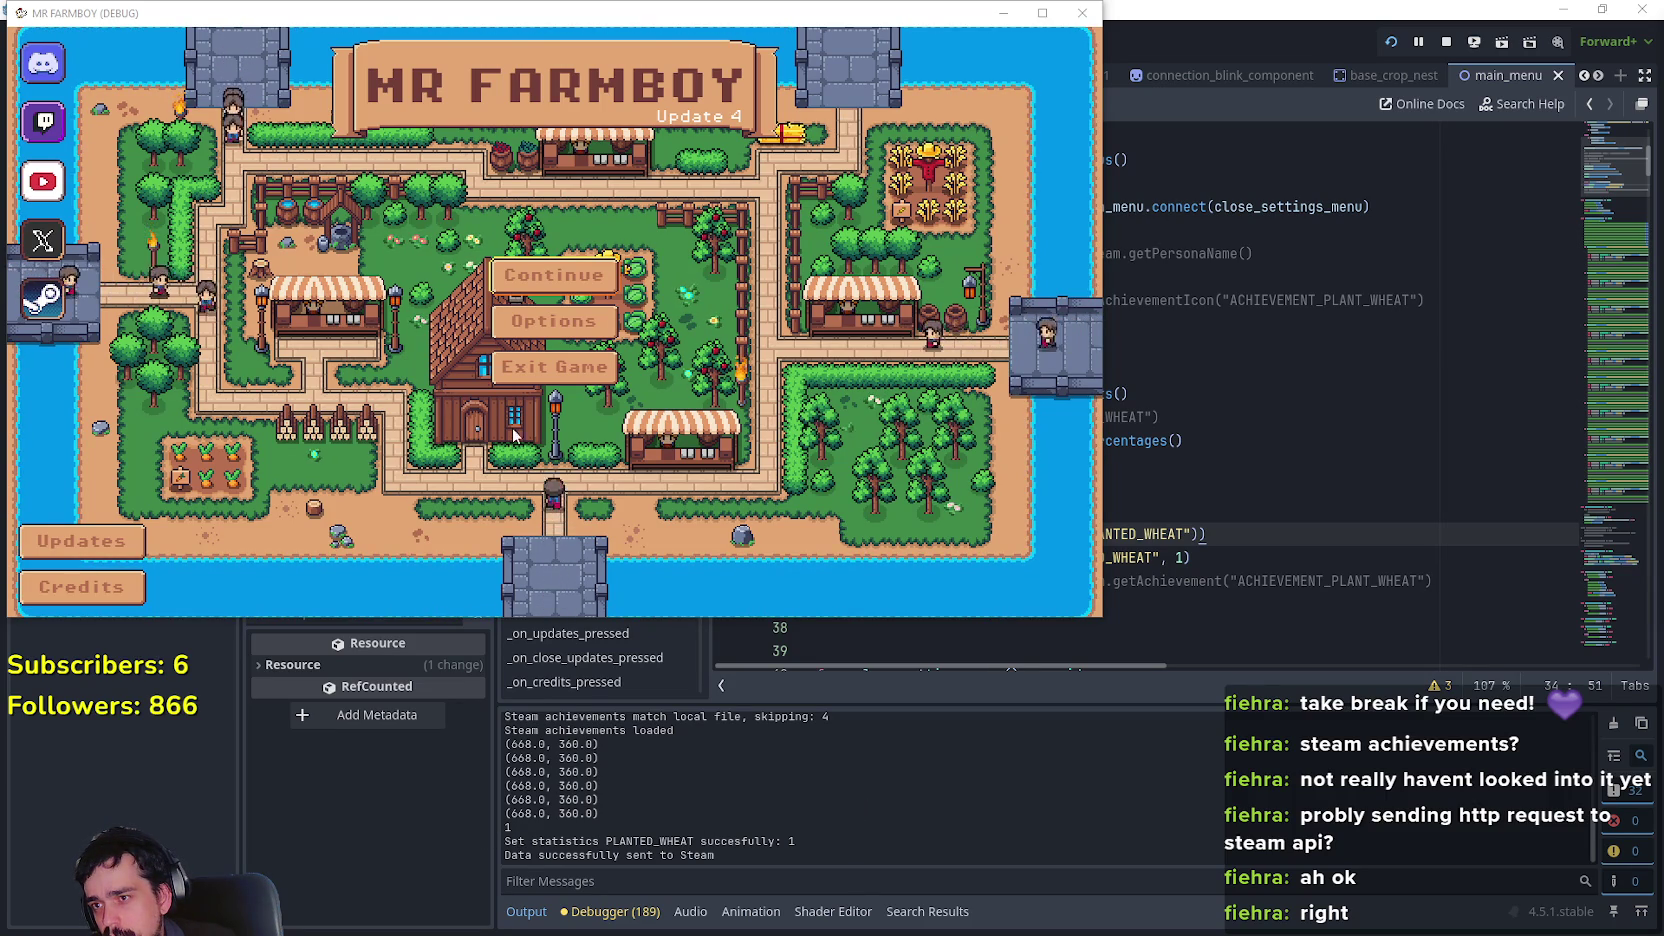
left_click(545, 372)
left_click(1119, 490)
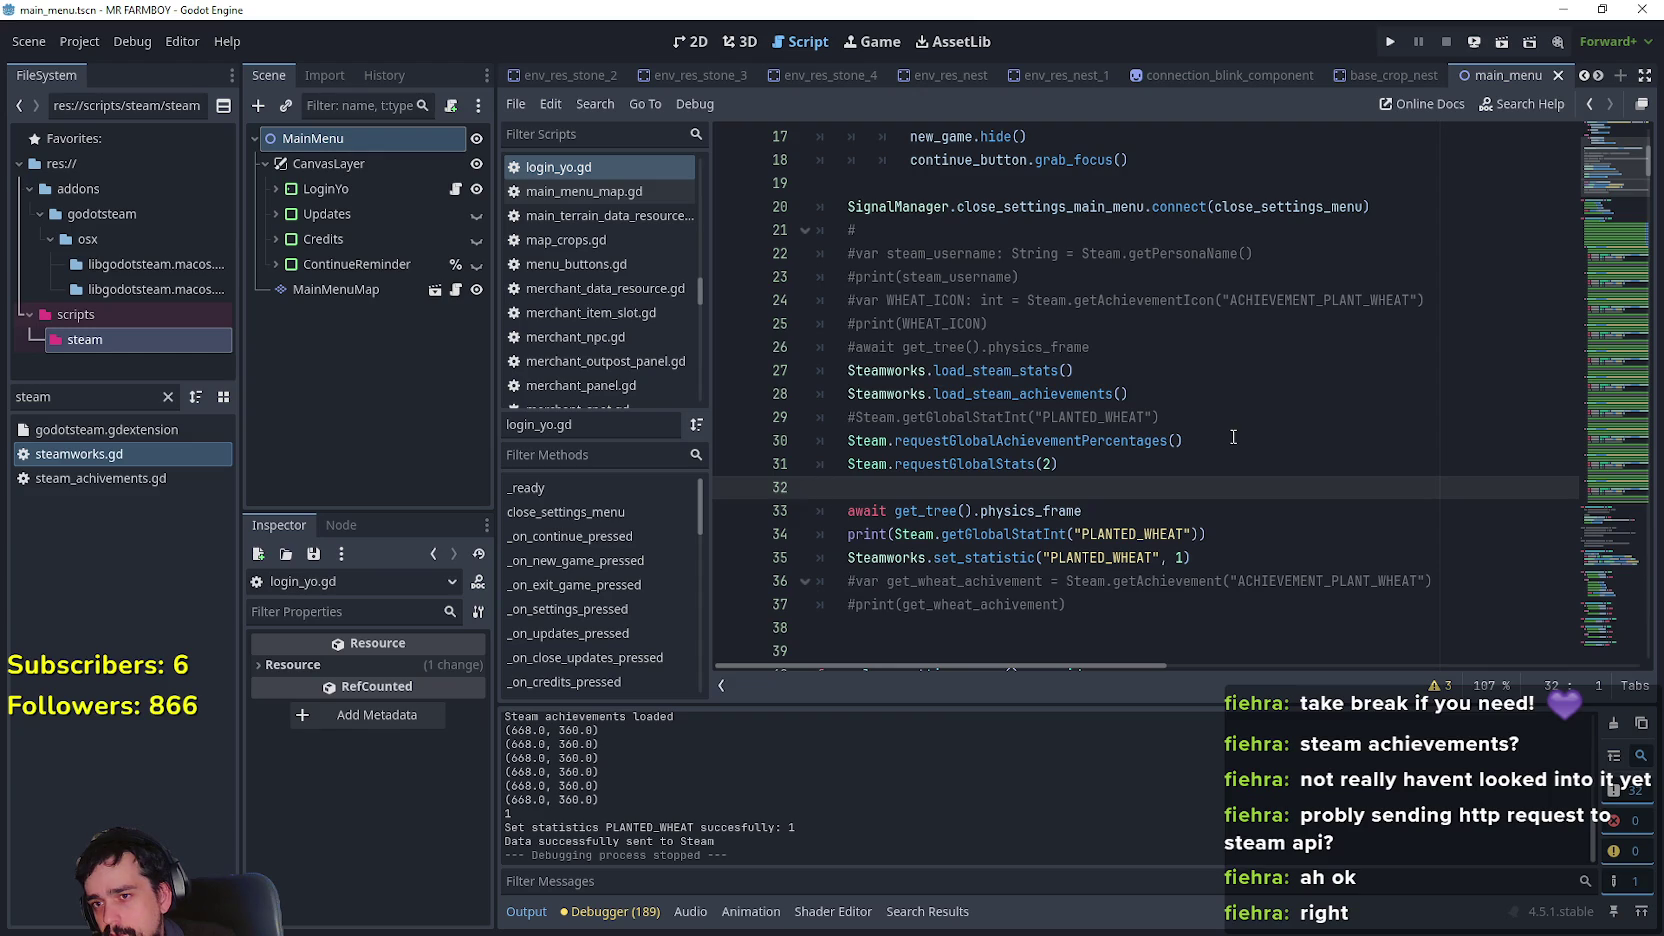
Delete empty line 32 and run the game once more
key("BackSpace")
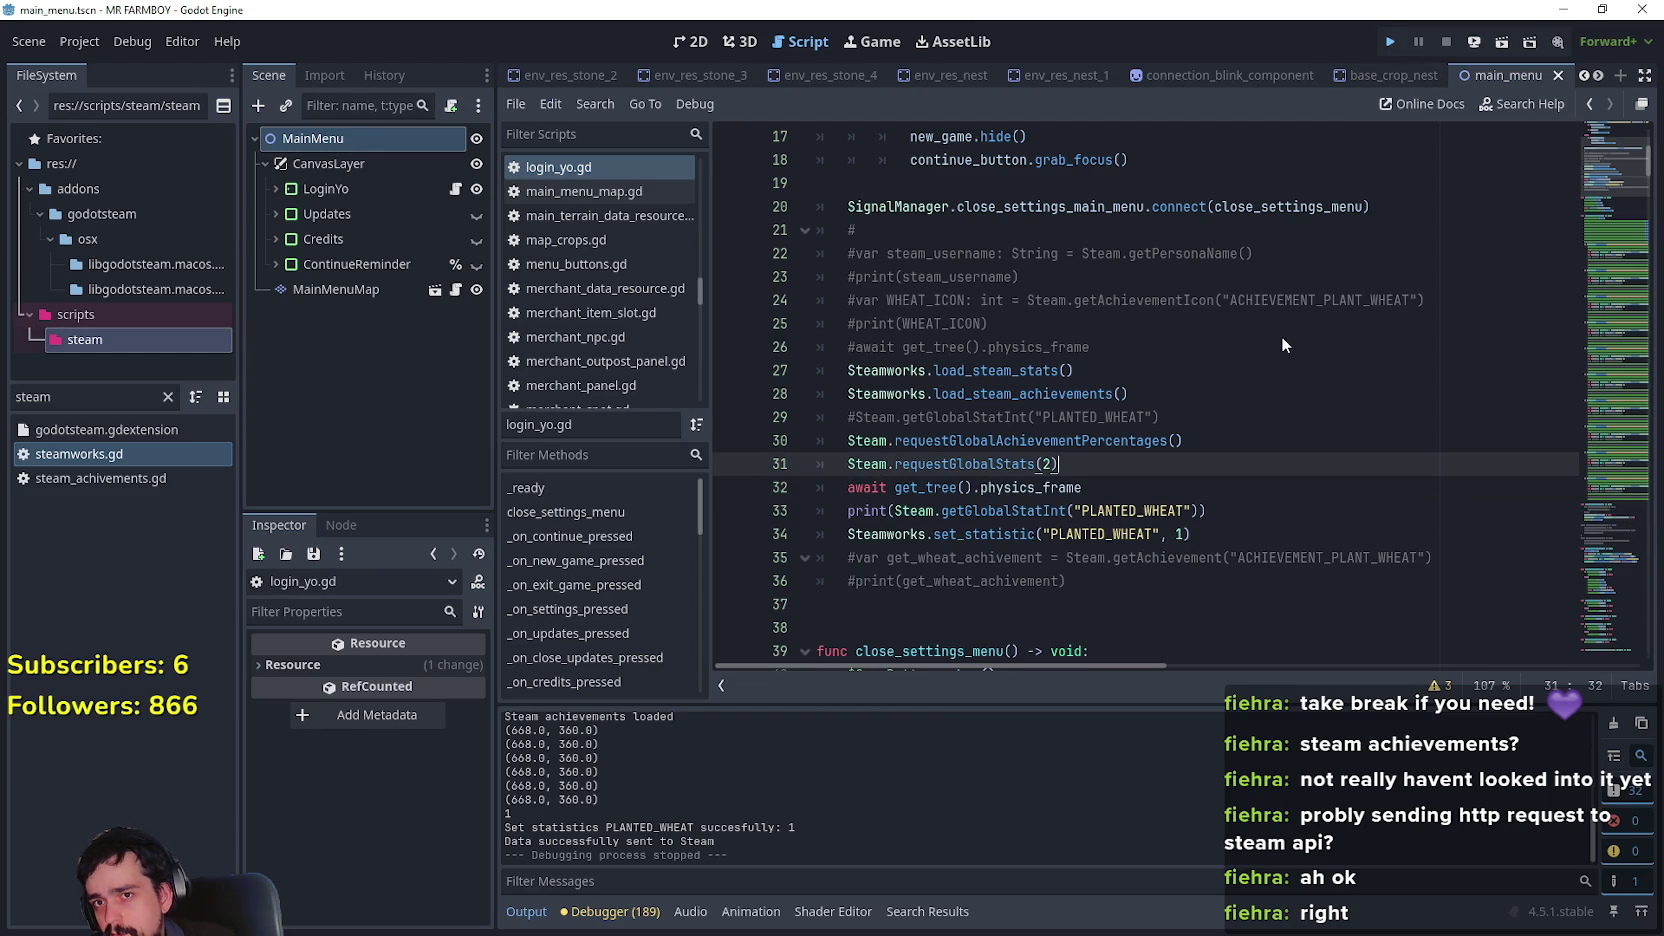
key("F5")
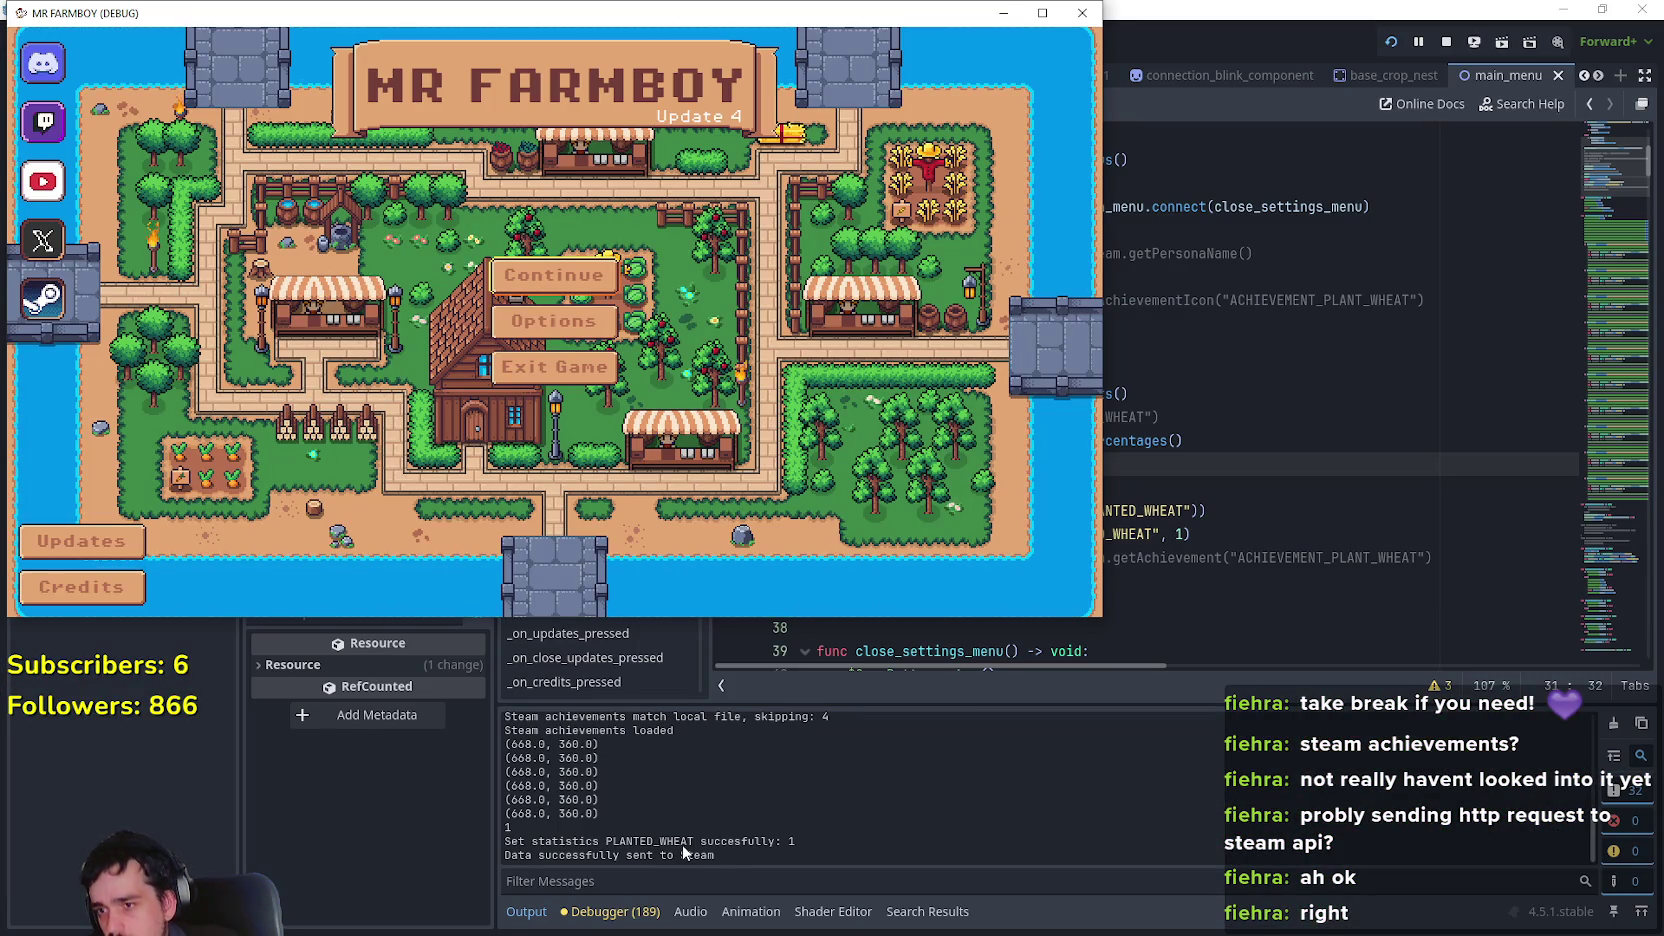
left_click(729, 869)
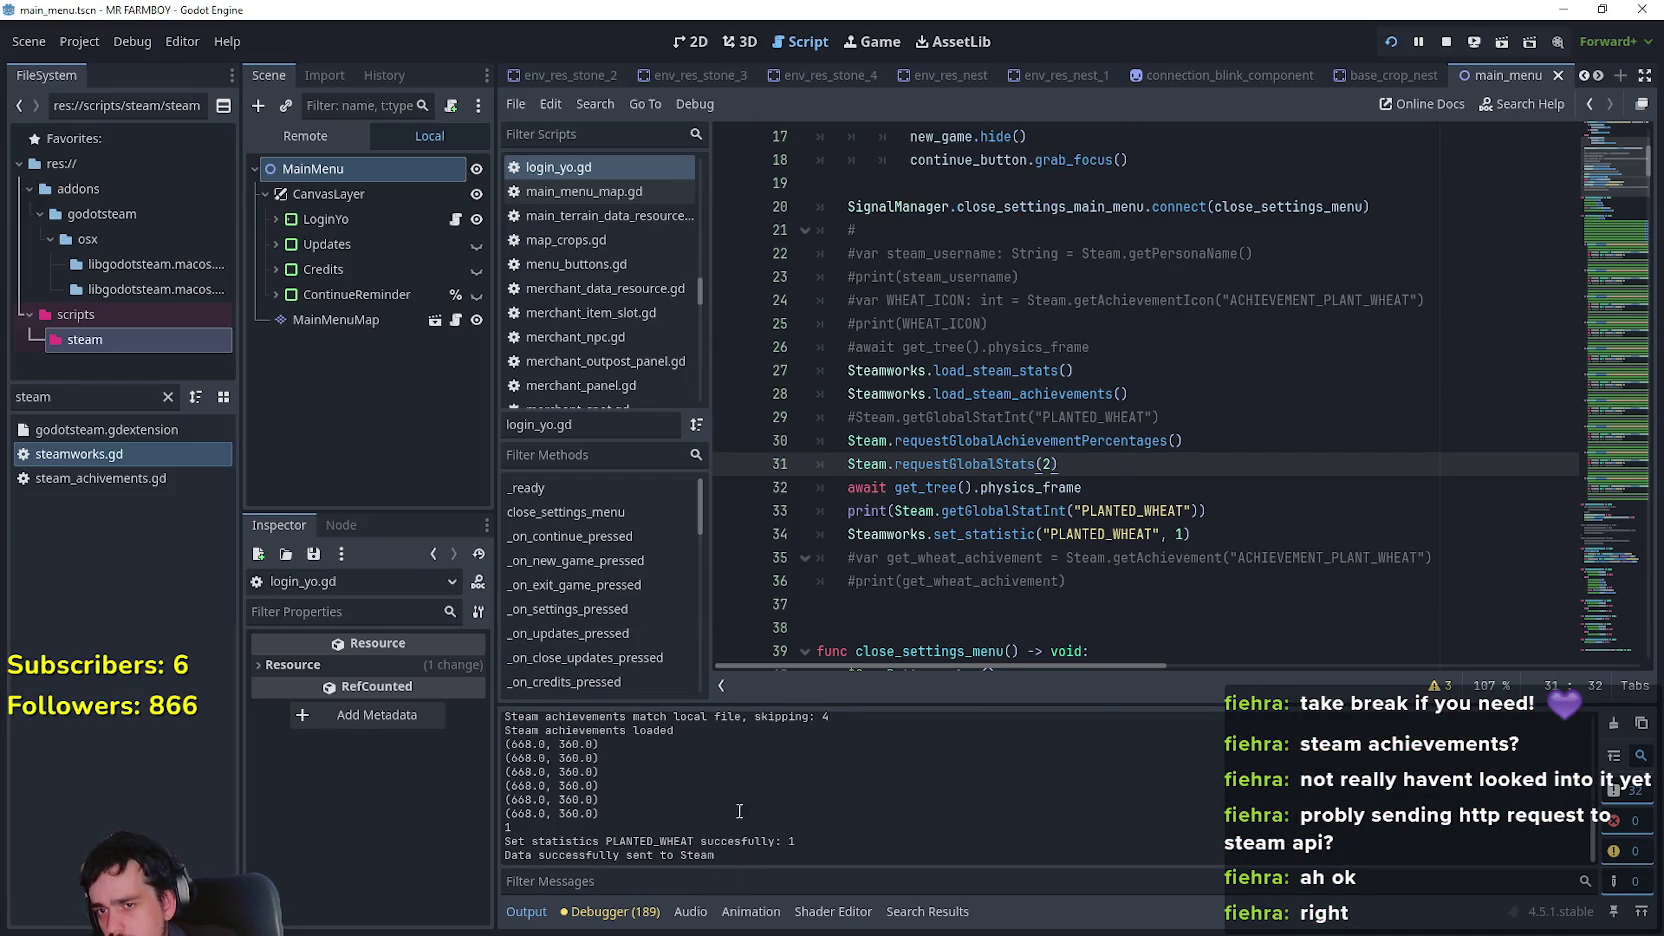
Change the PLANTED_WHEAT set_statistic value on line 34 to 5 and run the game to test it
double_click(1177, 534)
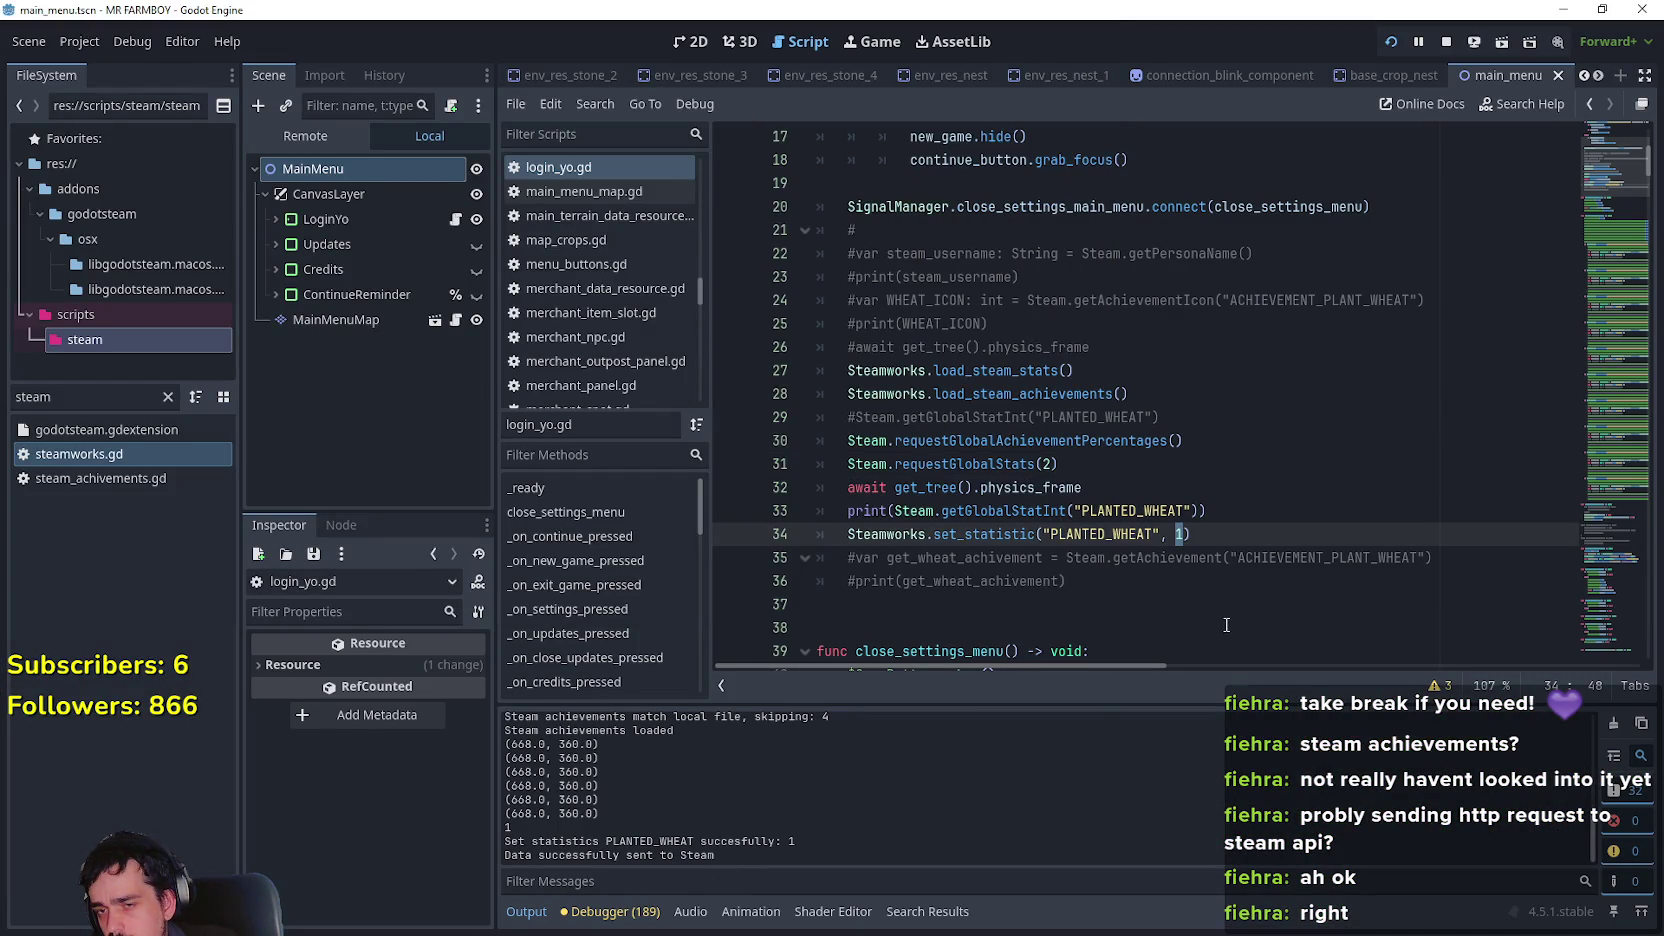
type("2")
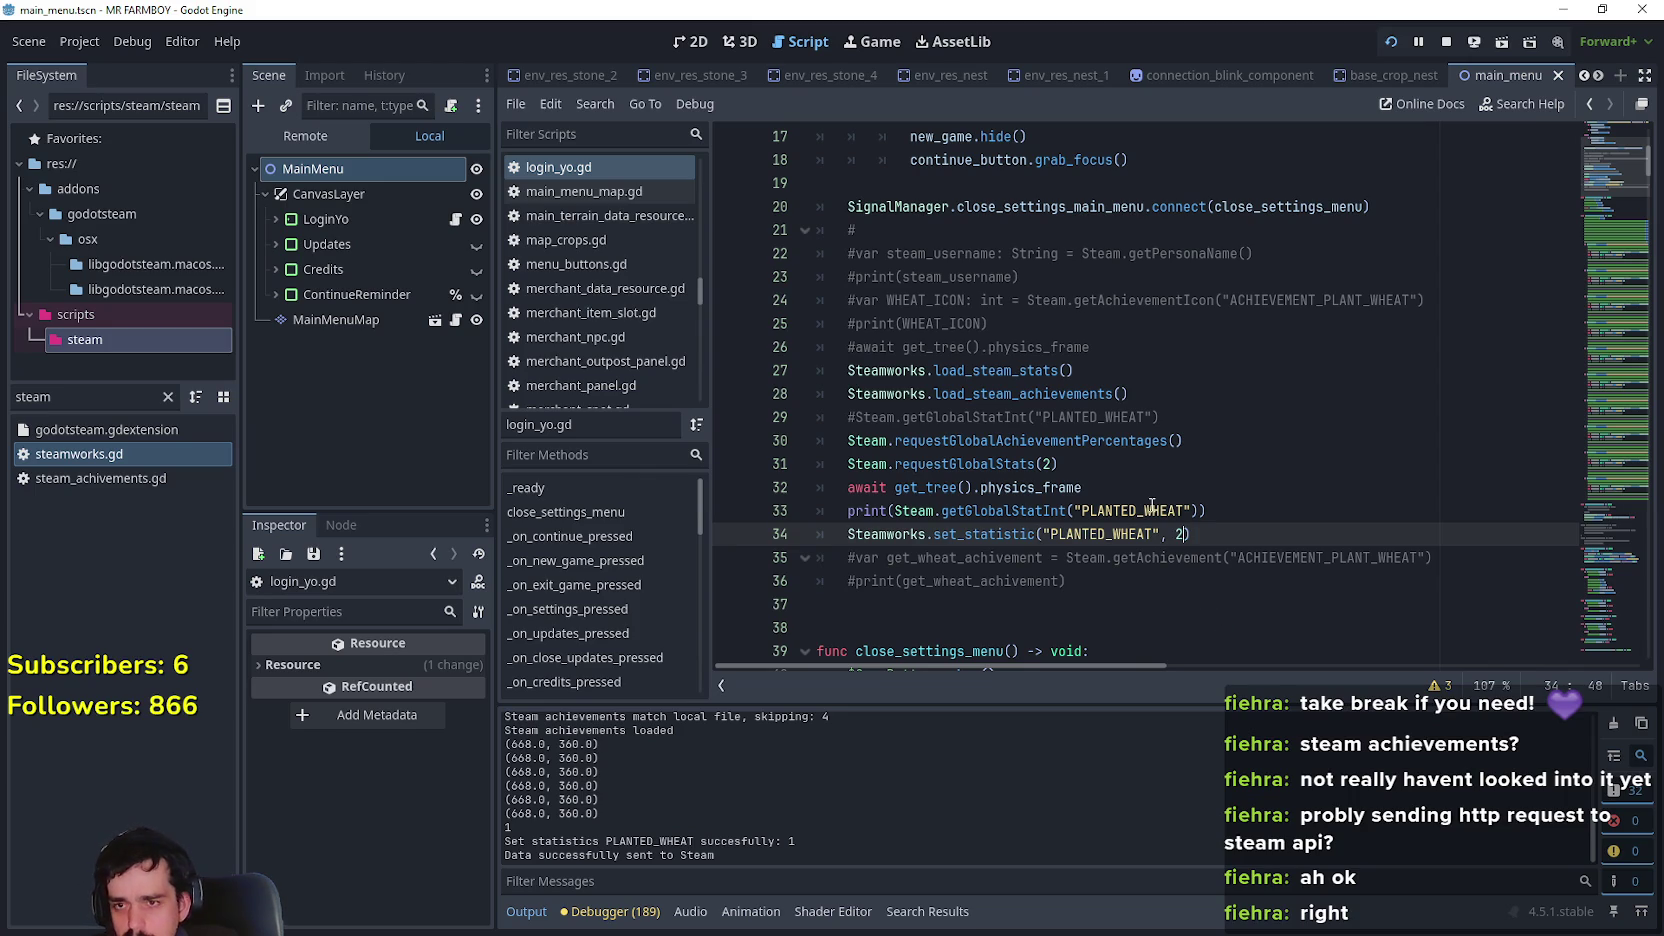
key("BackSpace")
type("5")
left_click(1254, 520)
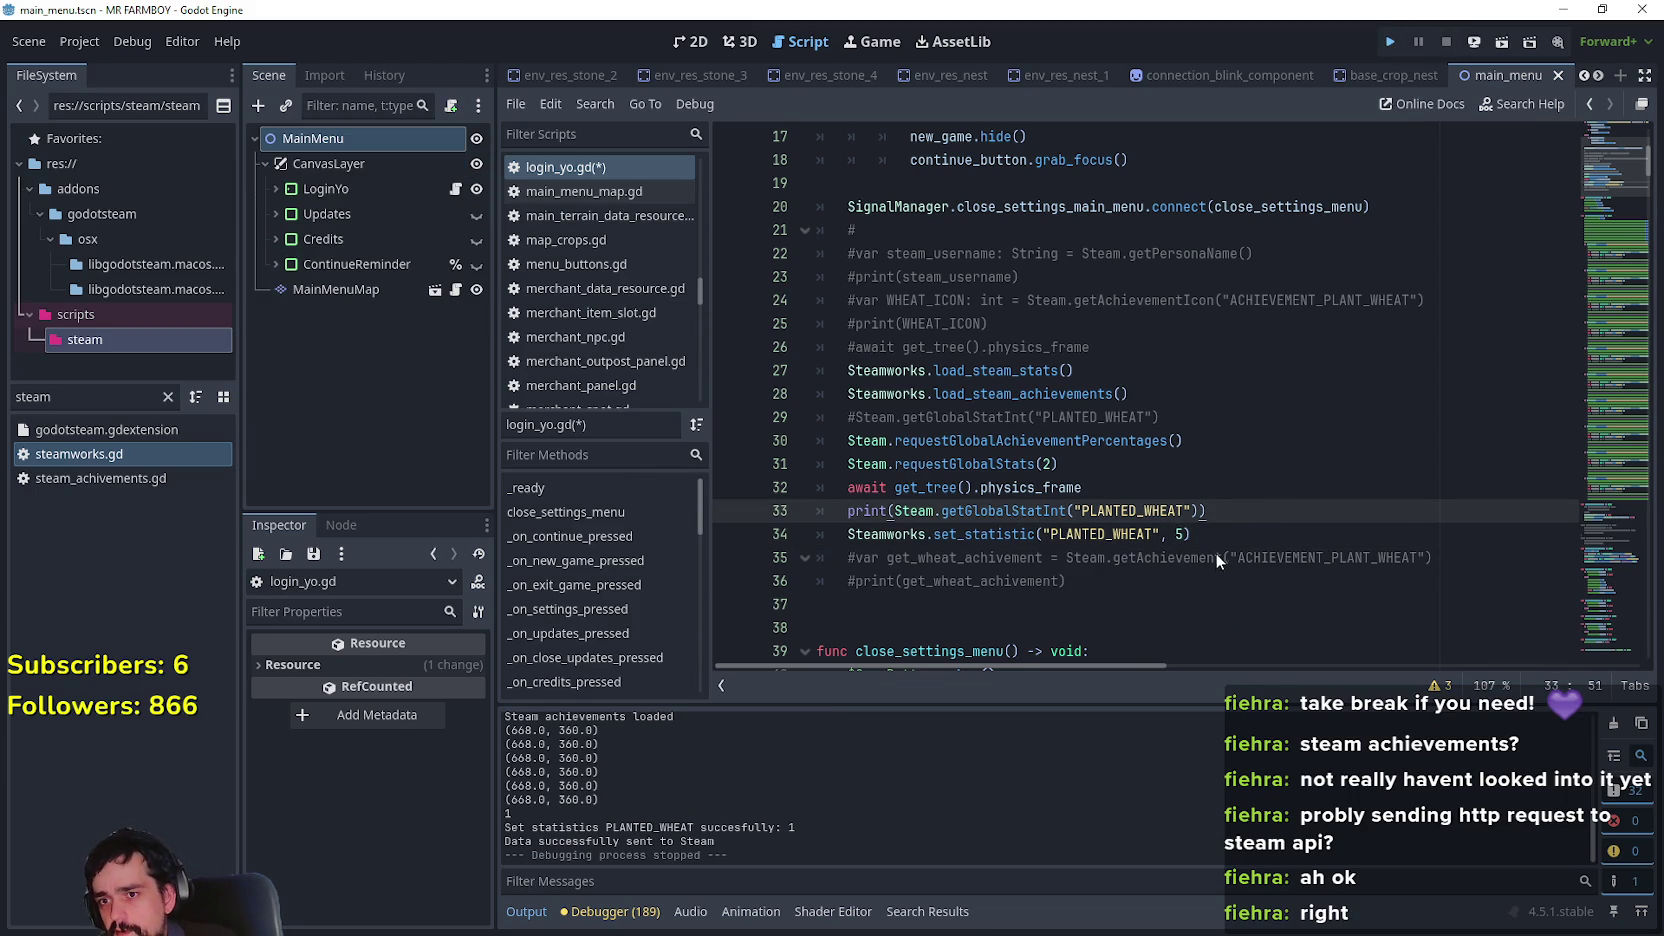
key("F5")
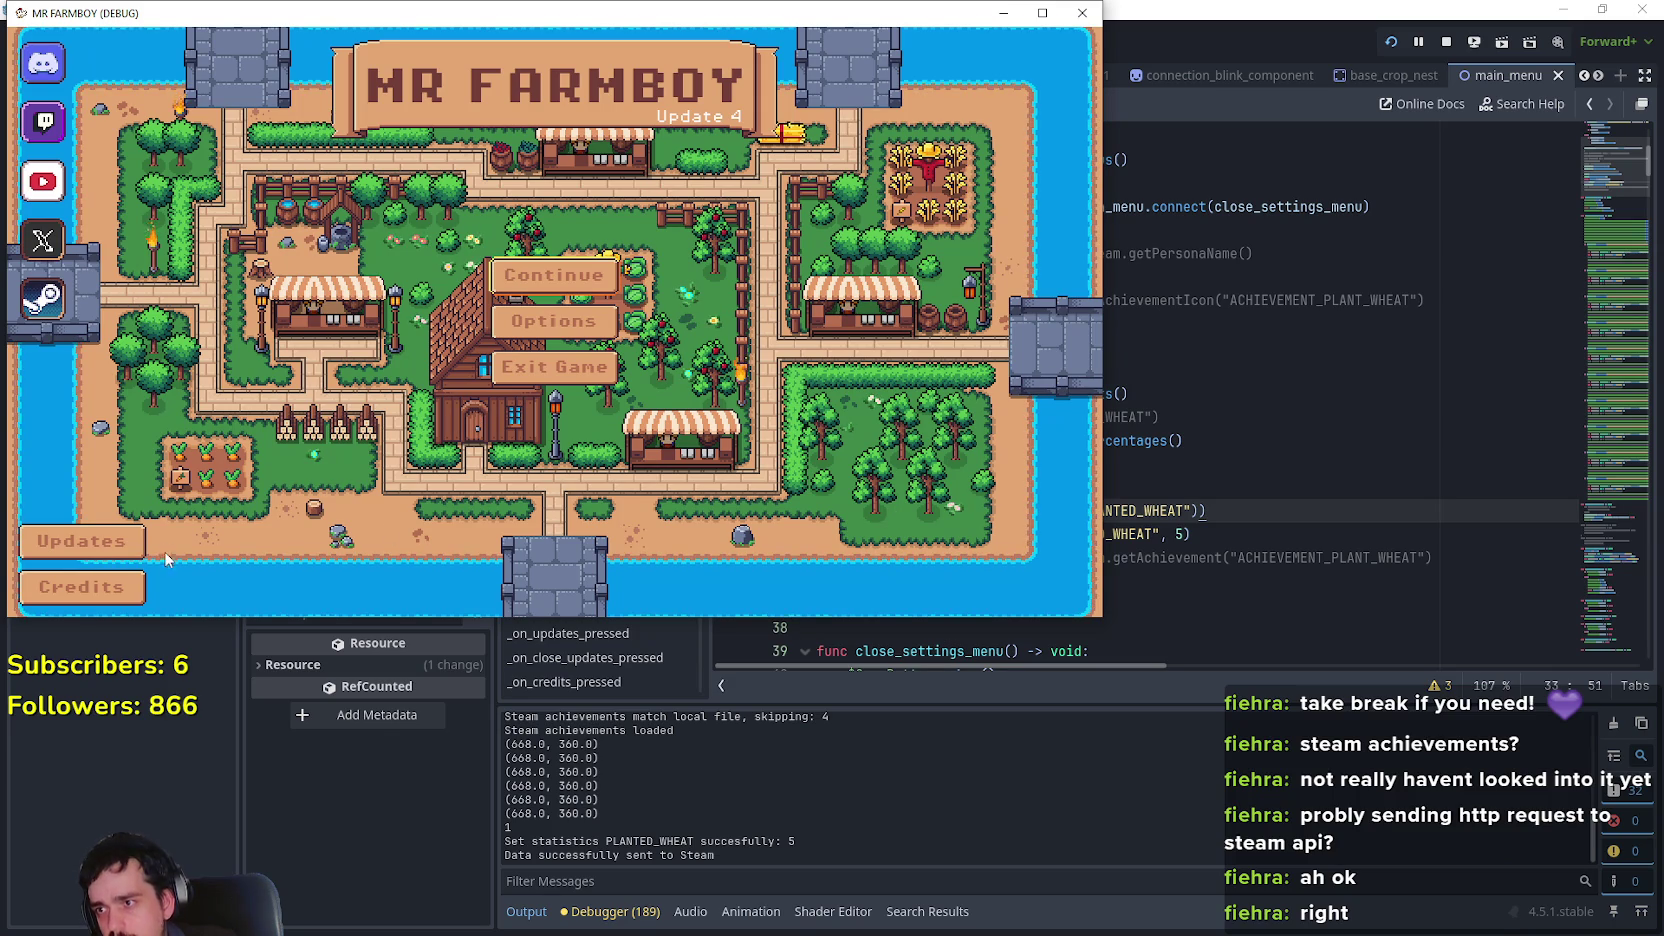
left_click(1082, 13)
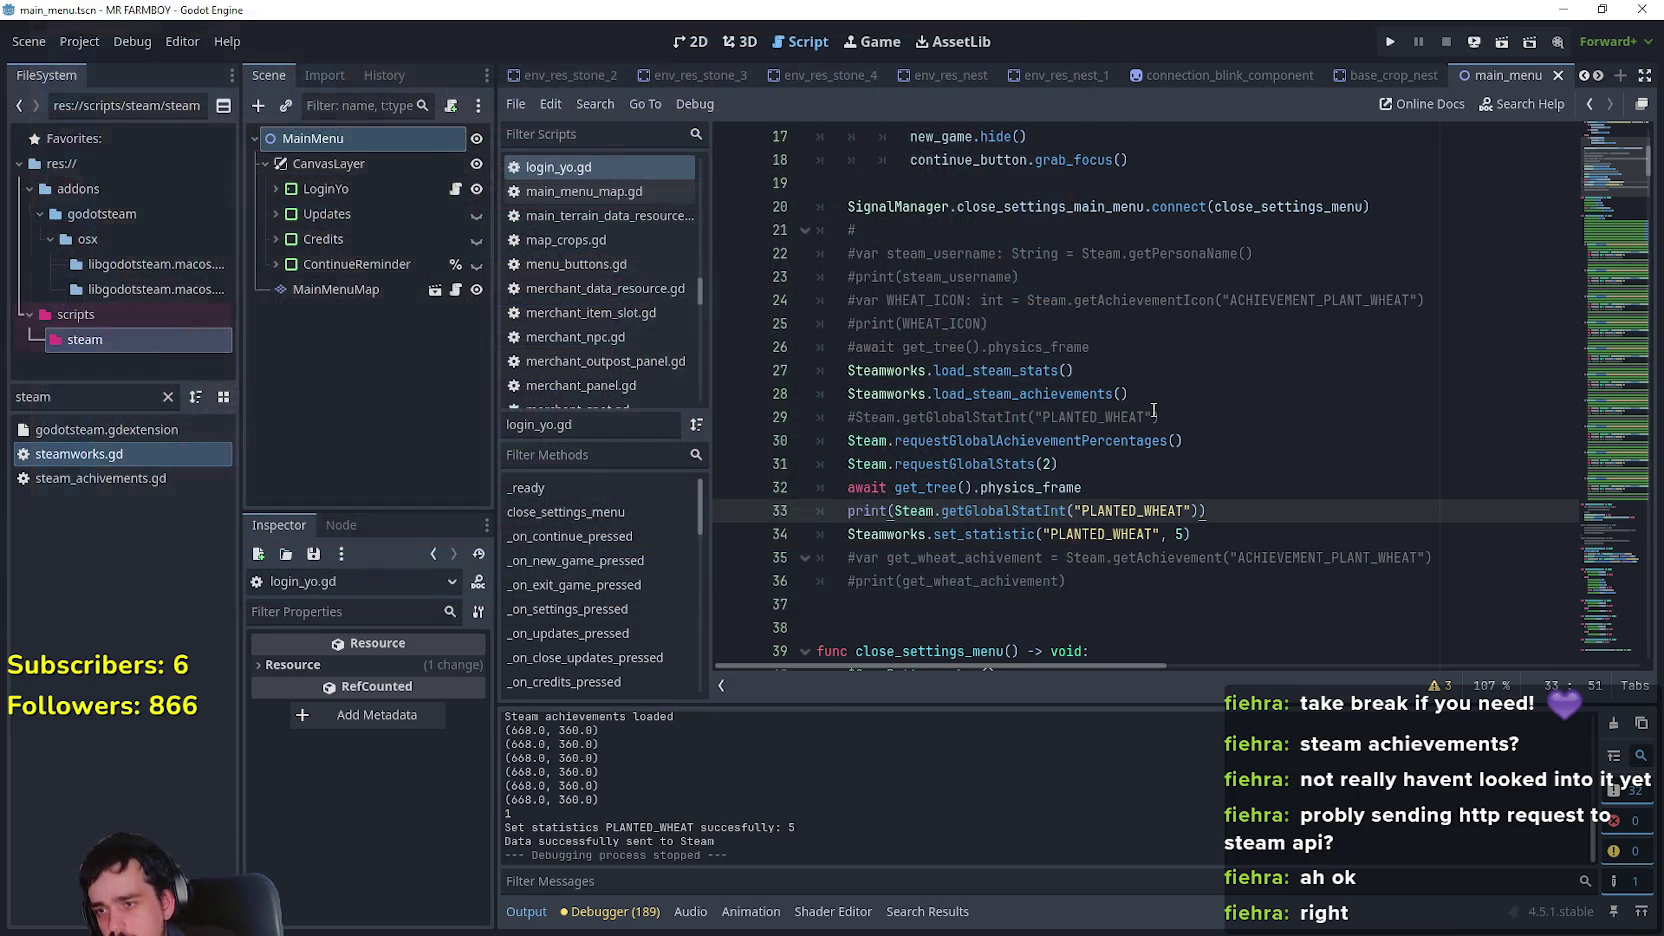
Relaunch and quit the game twice, then select global-stat test lines 30–34 in login_yo.gd
left_click(1396, 42)
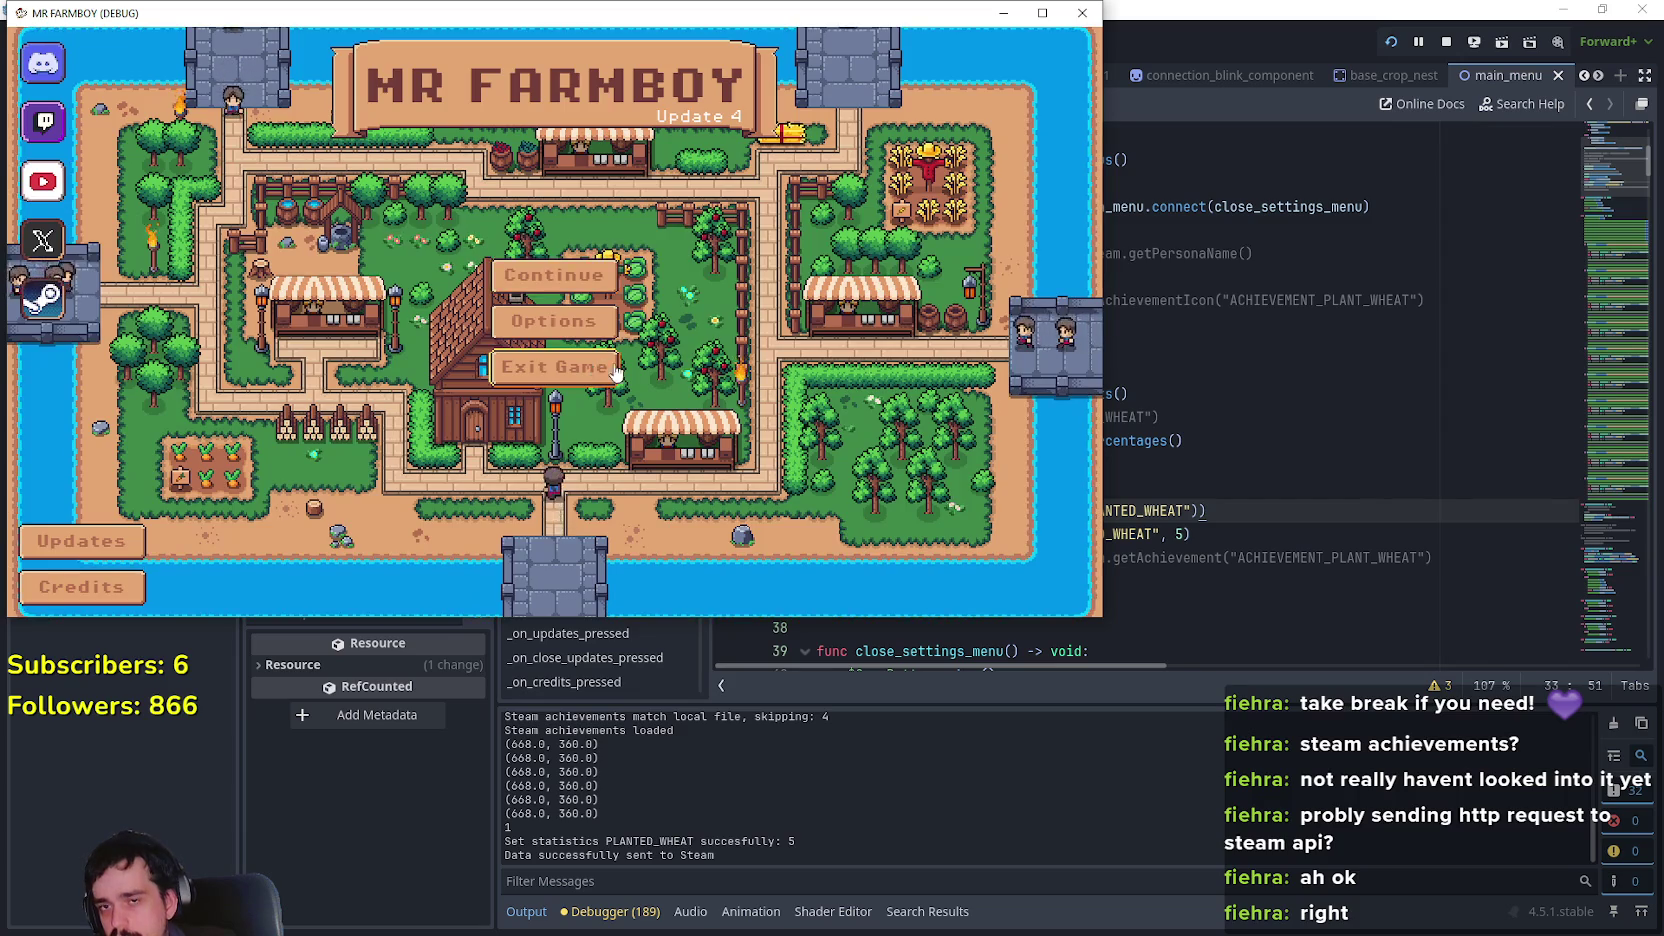
left_click(1446, 41)
key("F5")
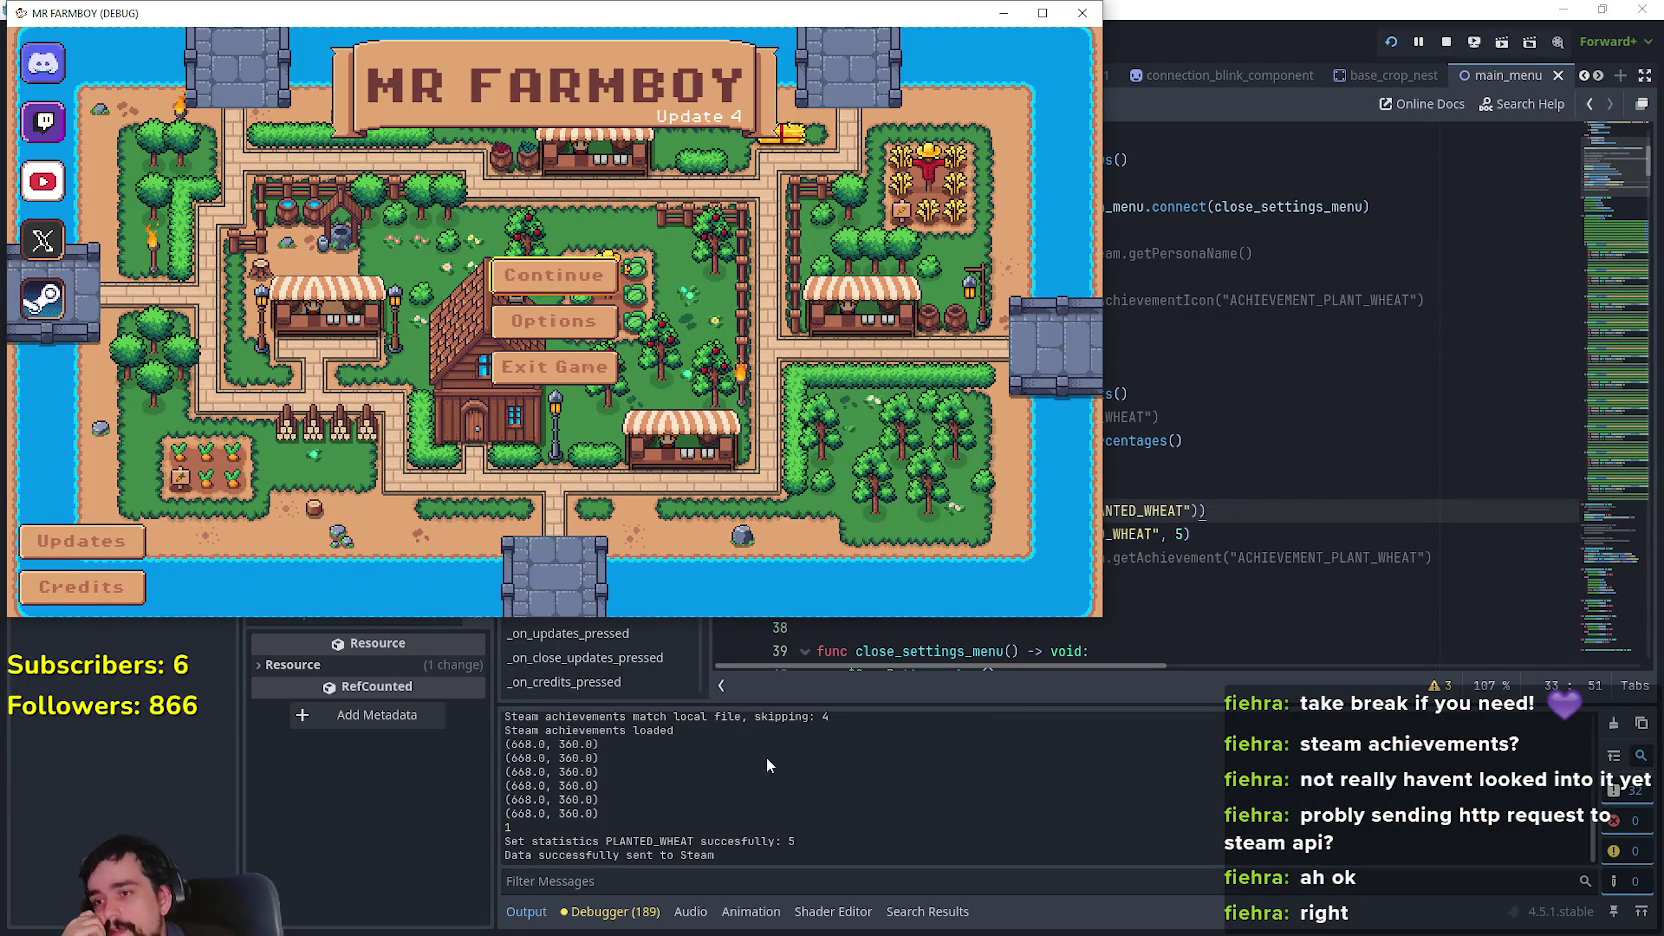
scroll(780, 780, "up", 2)
scroll(855, 823, "down", 2)
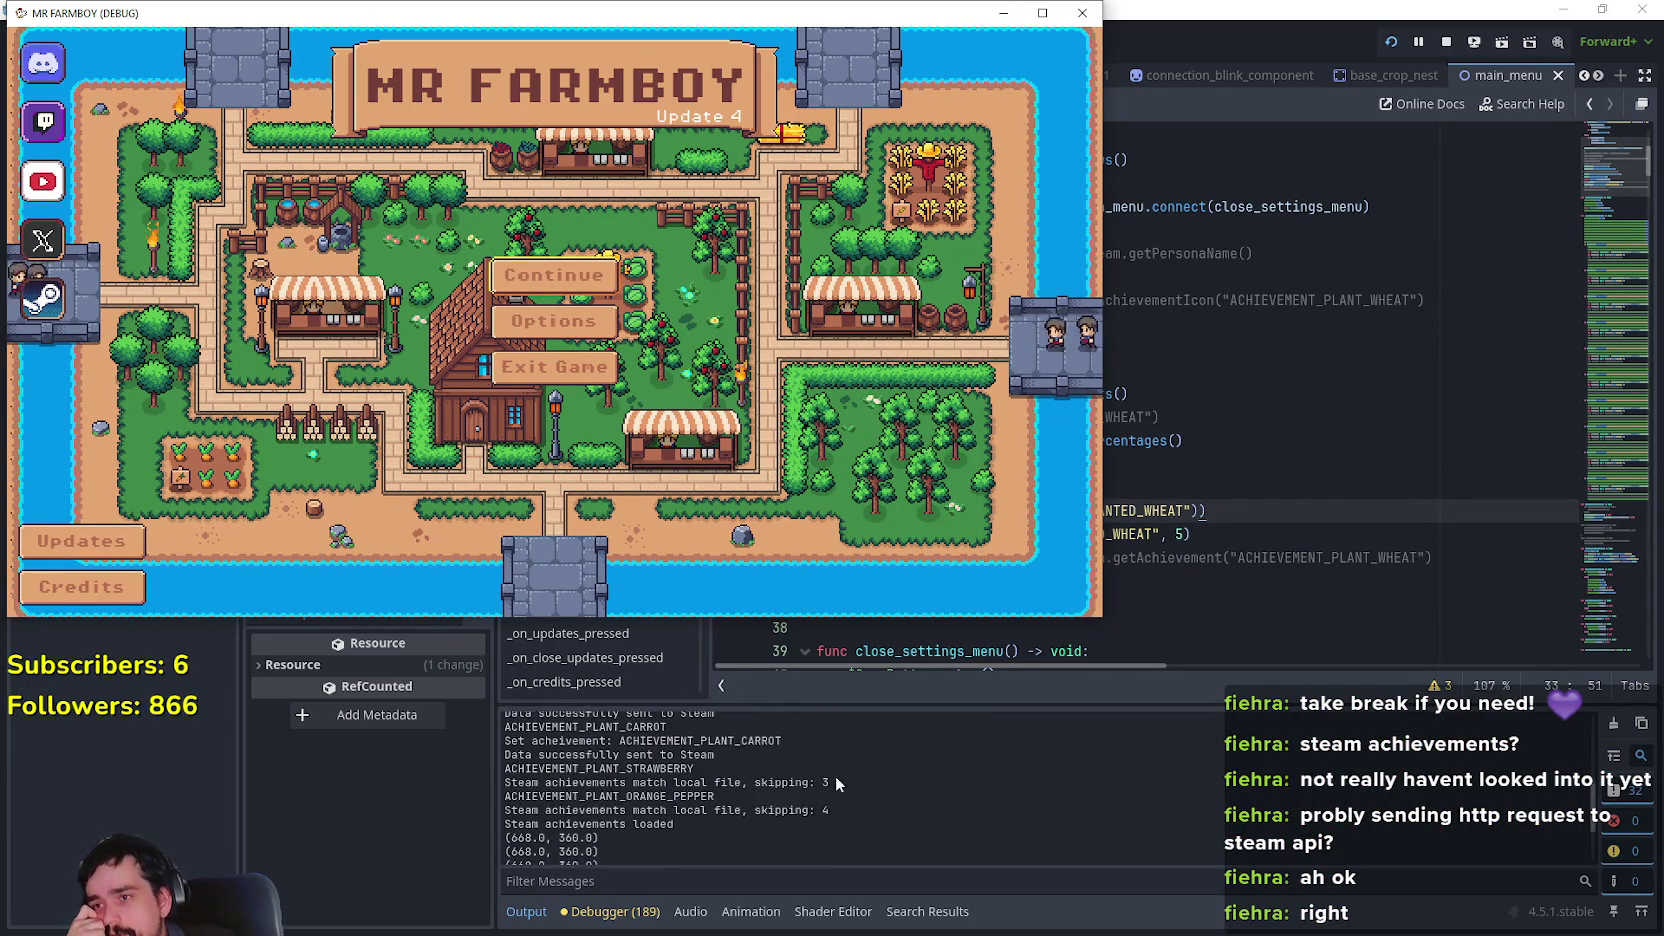
left_click(563, 381)
mouse_move(1218, 528)
left_mouse_down()
mouse_move(784, 476)
mouse_move(785, 437)
left_mouse_up()
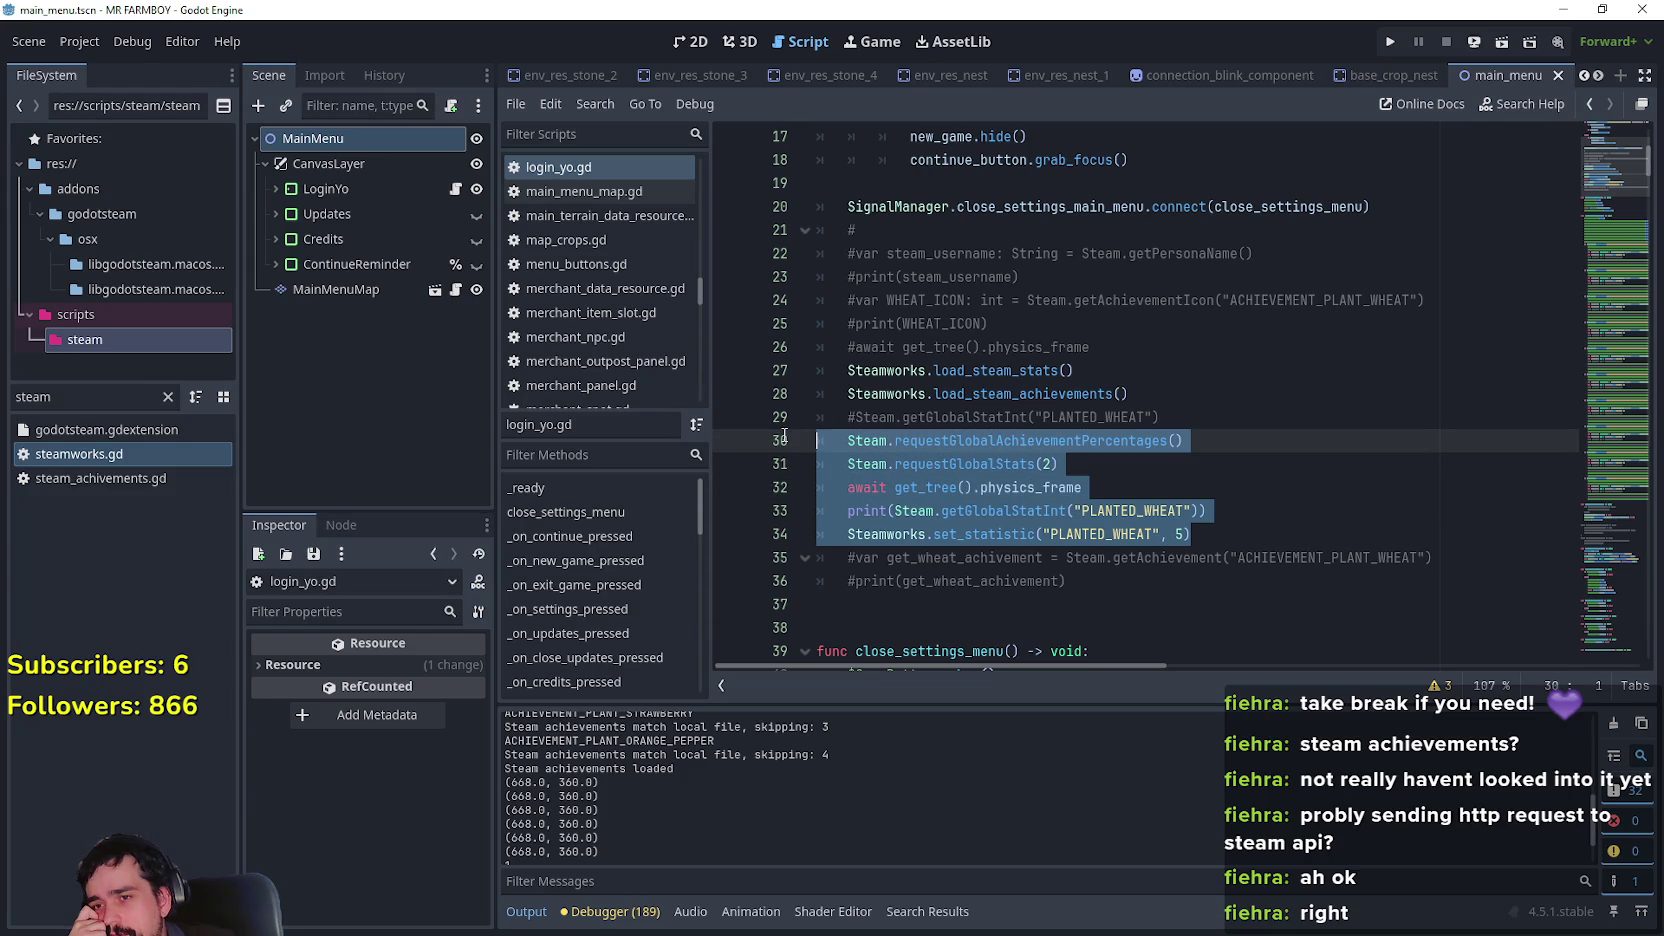
Comment out lines 30–34 with Ctrl+K and look up the load_steam_stats definition in steamworks.gd
key("ctrl+k")
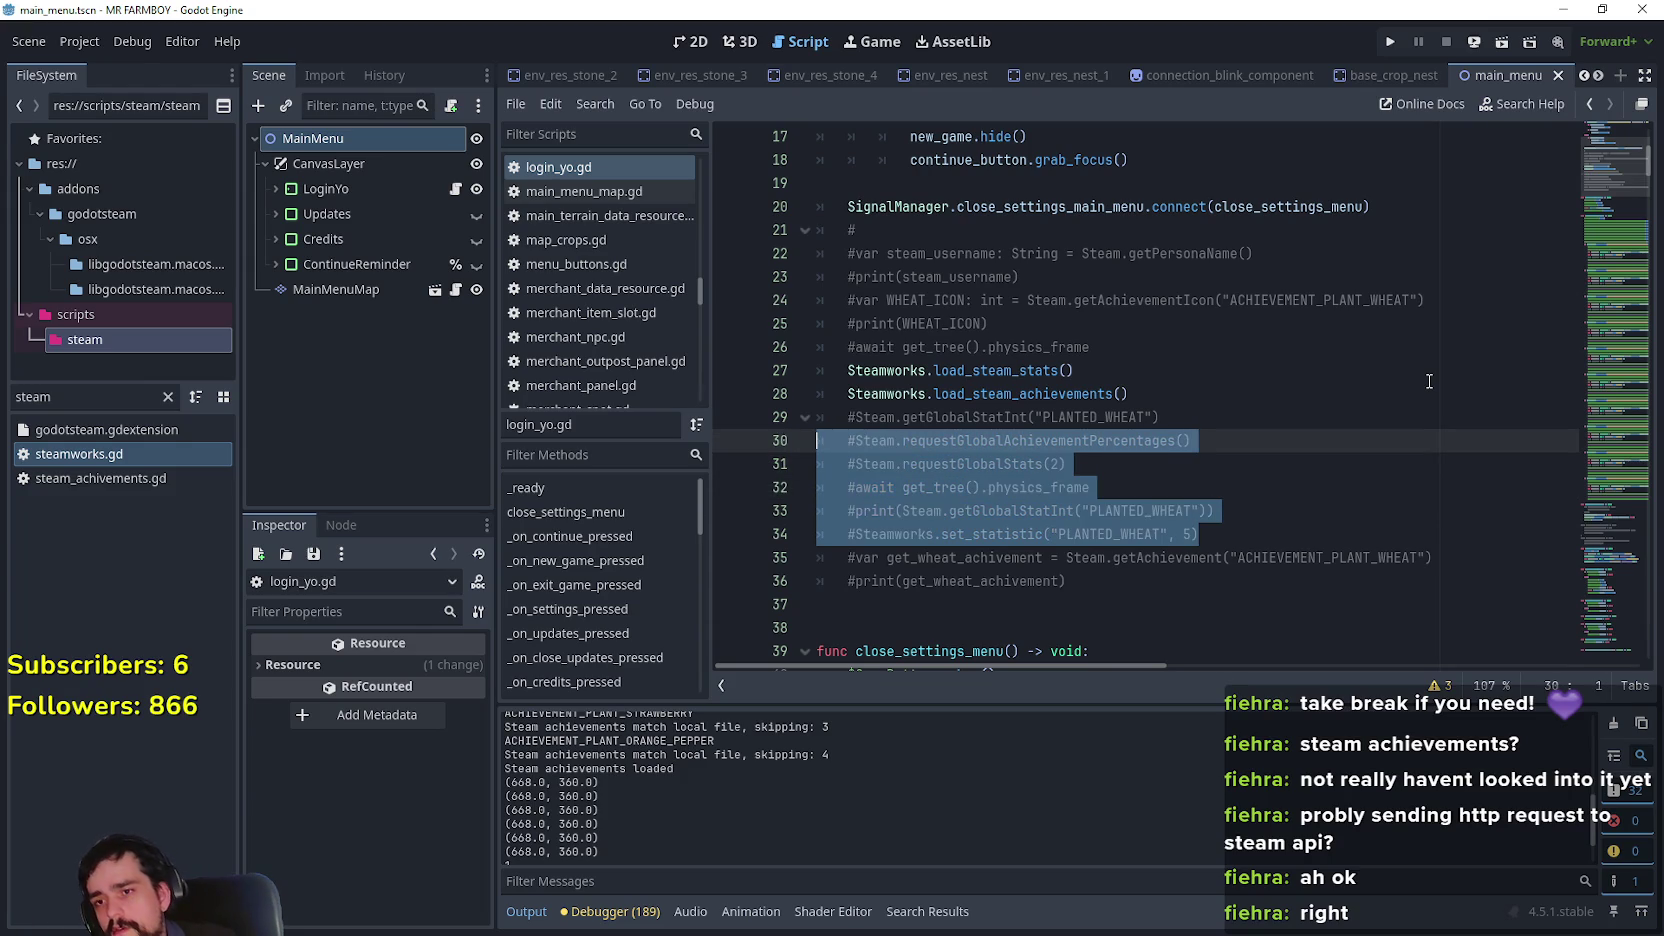
left_click(1429, 381)
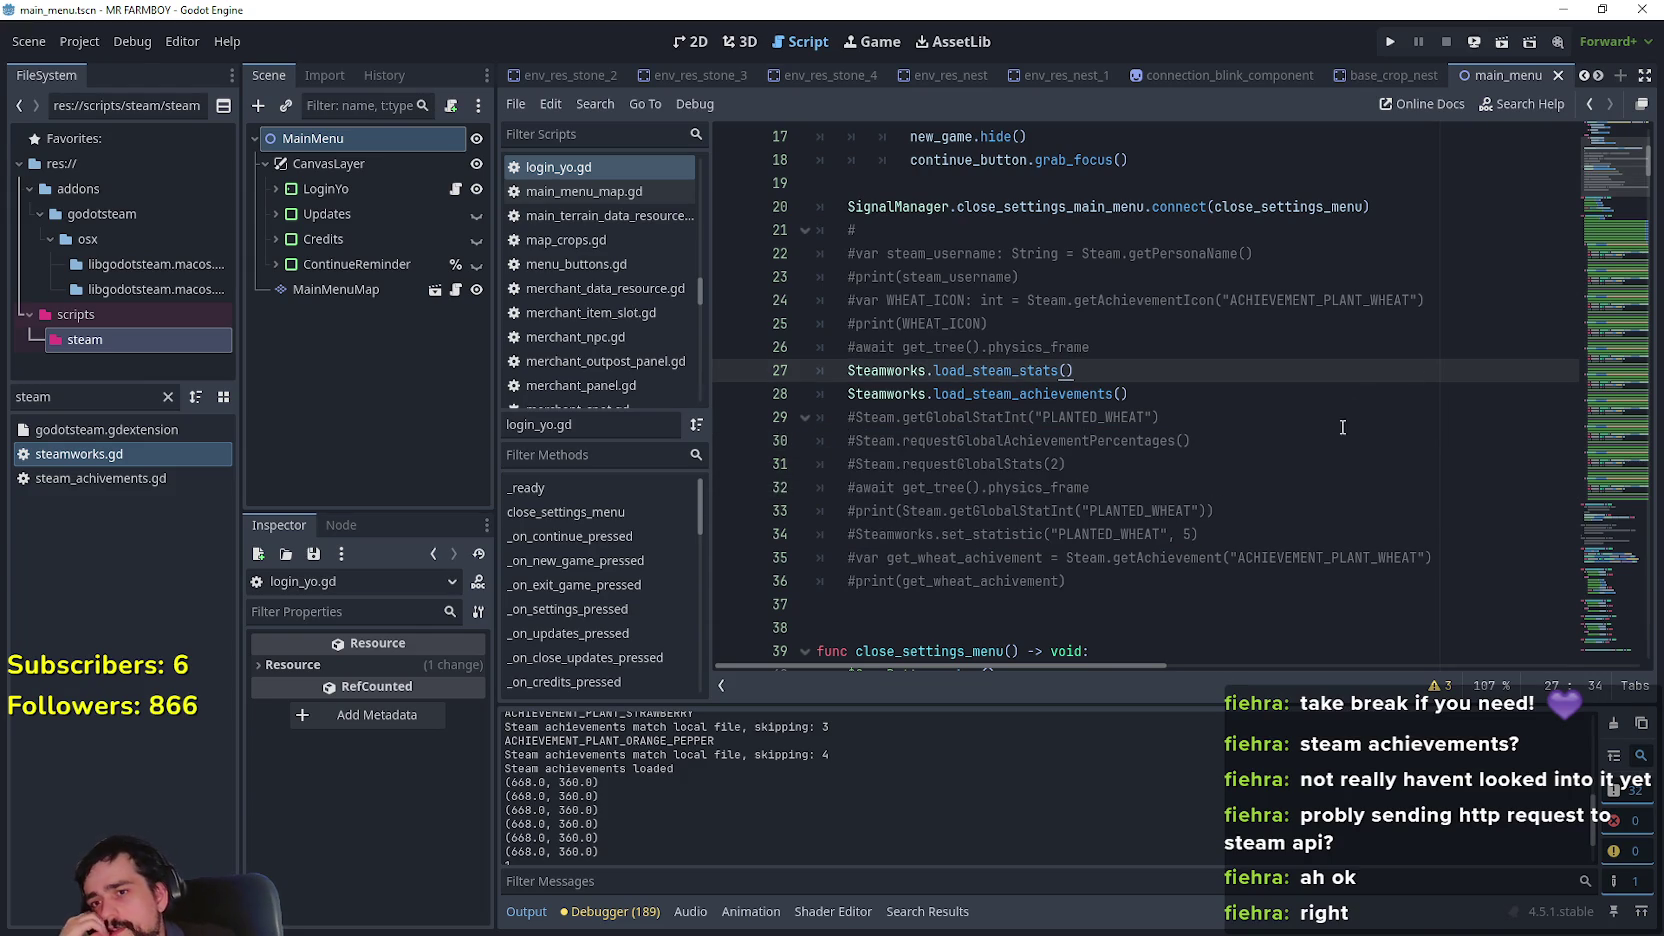
right_click(1023, 371)
left_click(1136, 704)
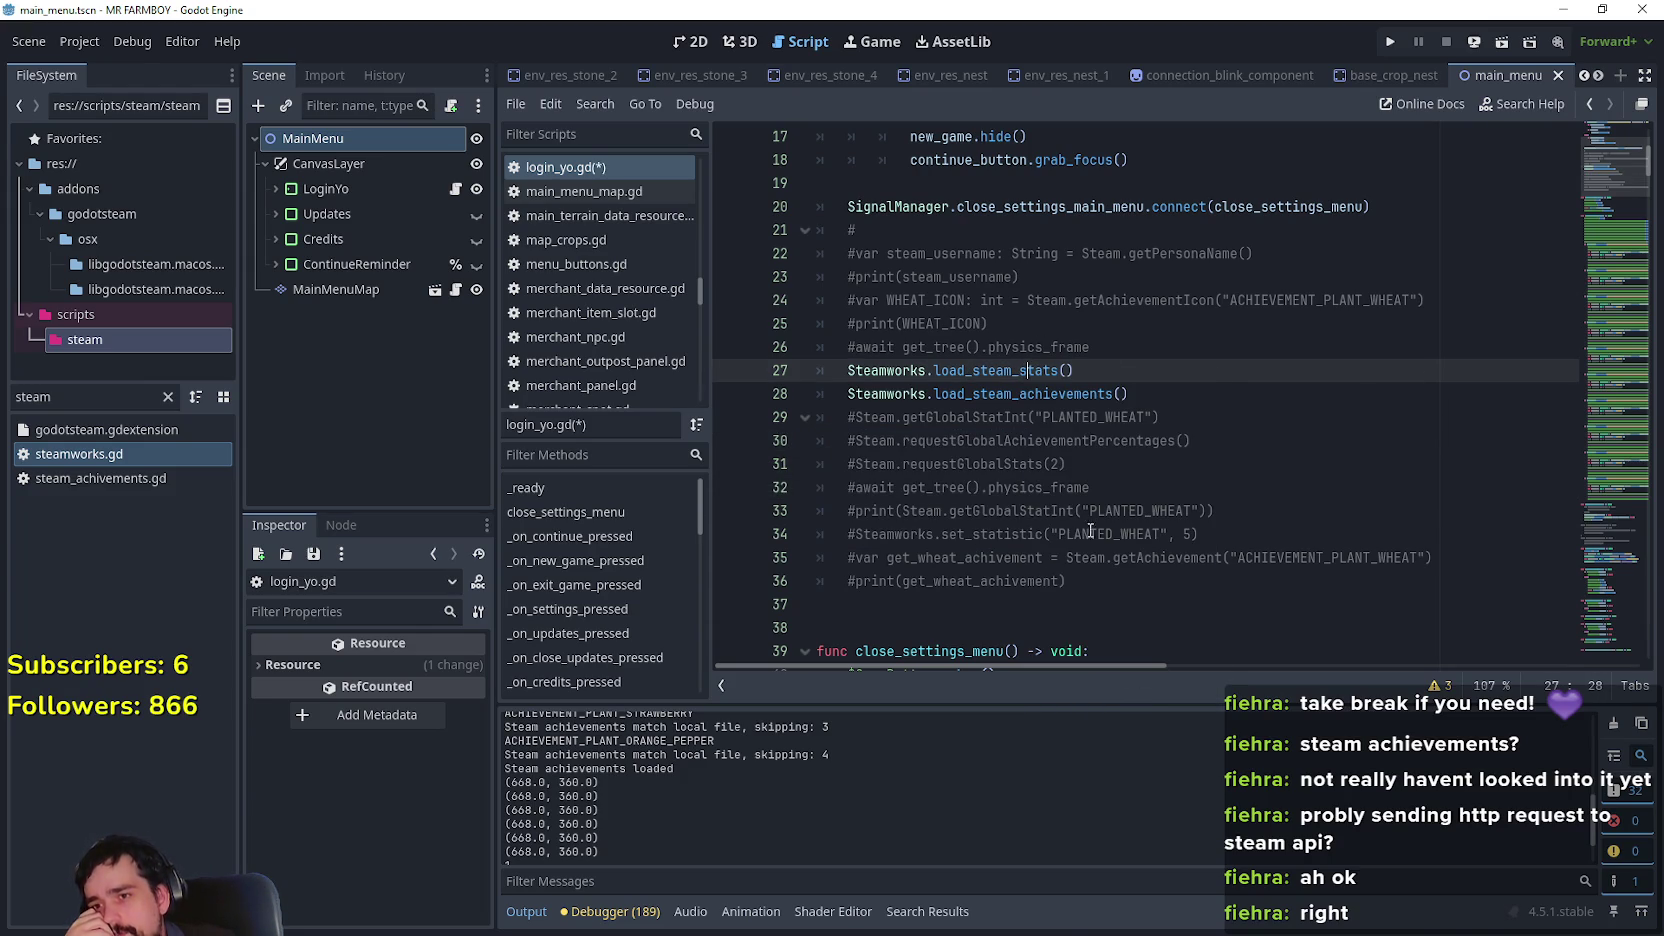
right_click(1030, 370)
left_click(1139, 699)
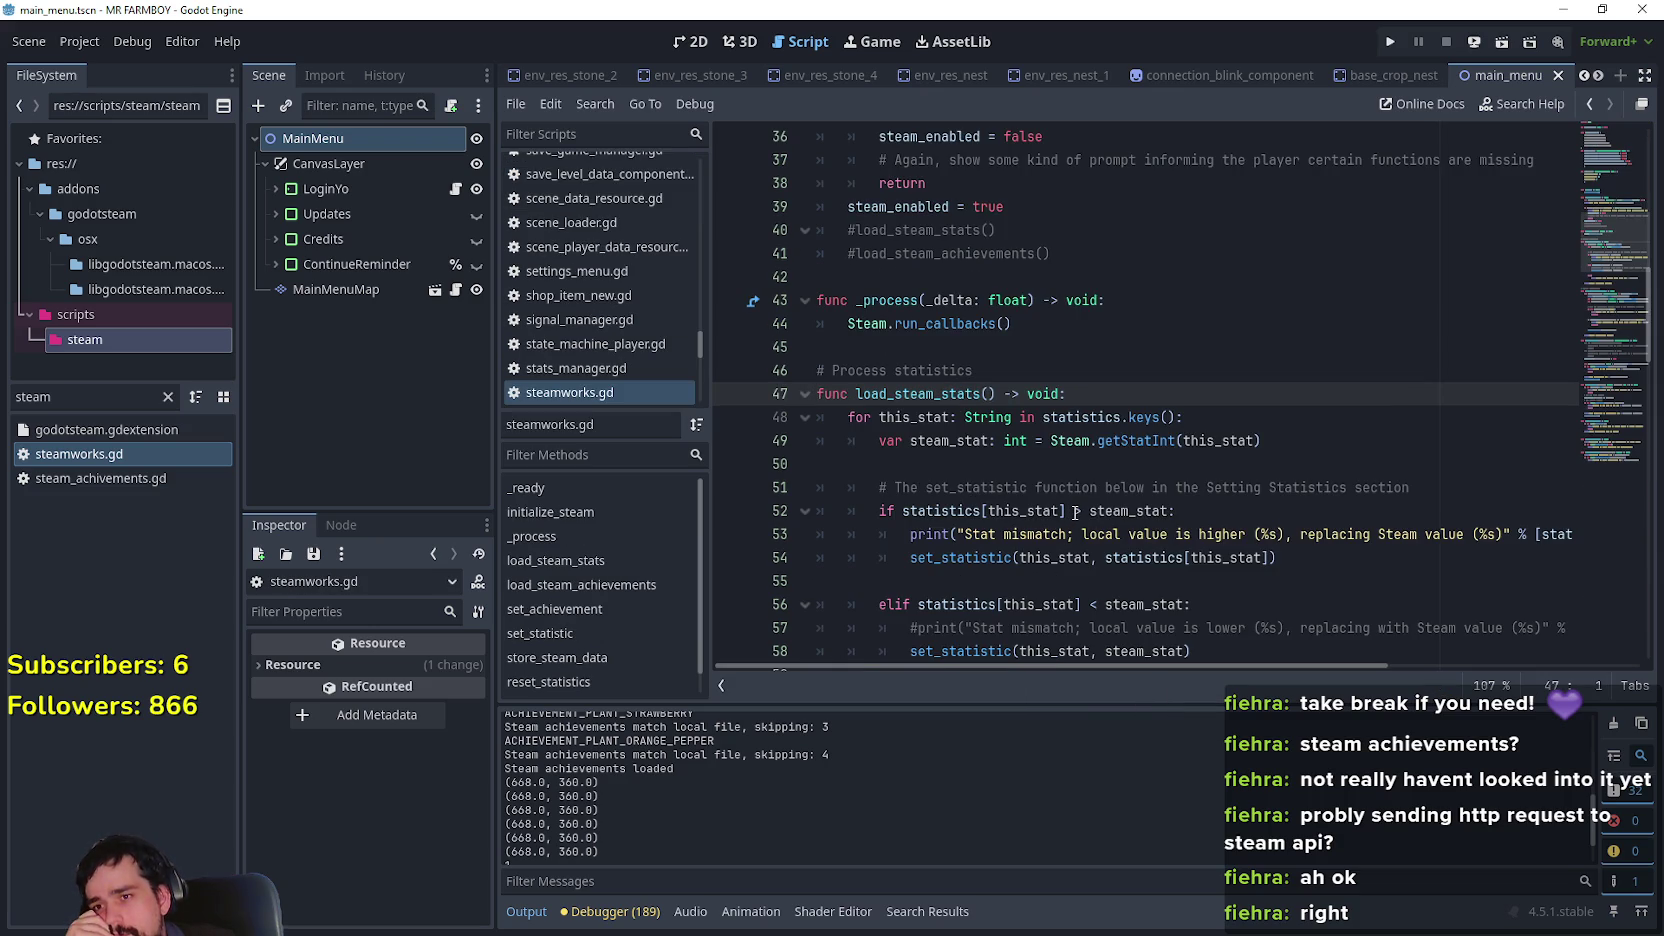
Review the getStatInt comparison and stat syncing logic in load_steam_stats
double_click(1150, 440)
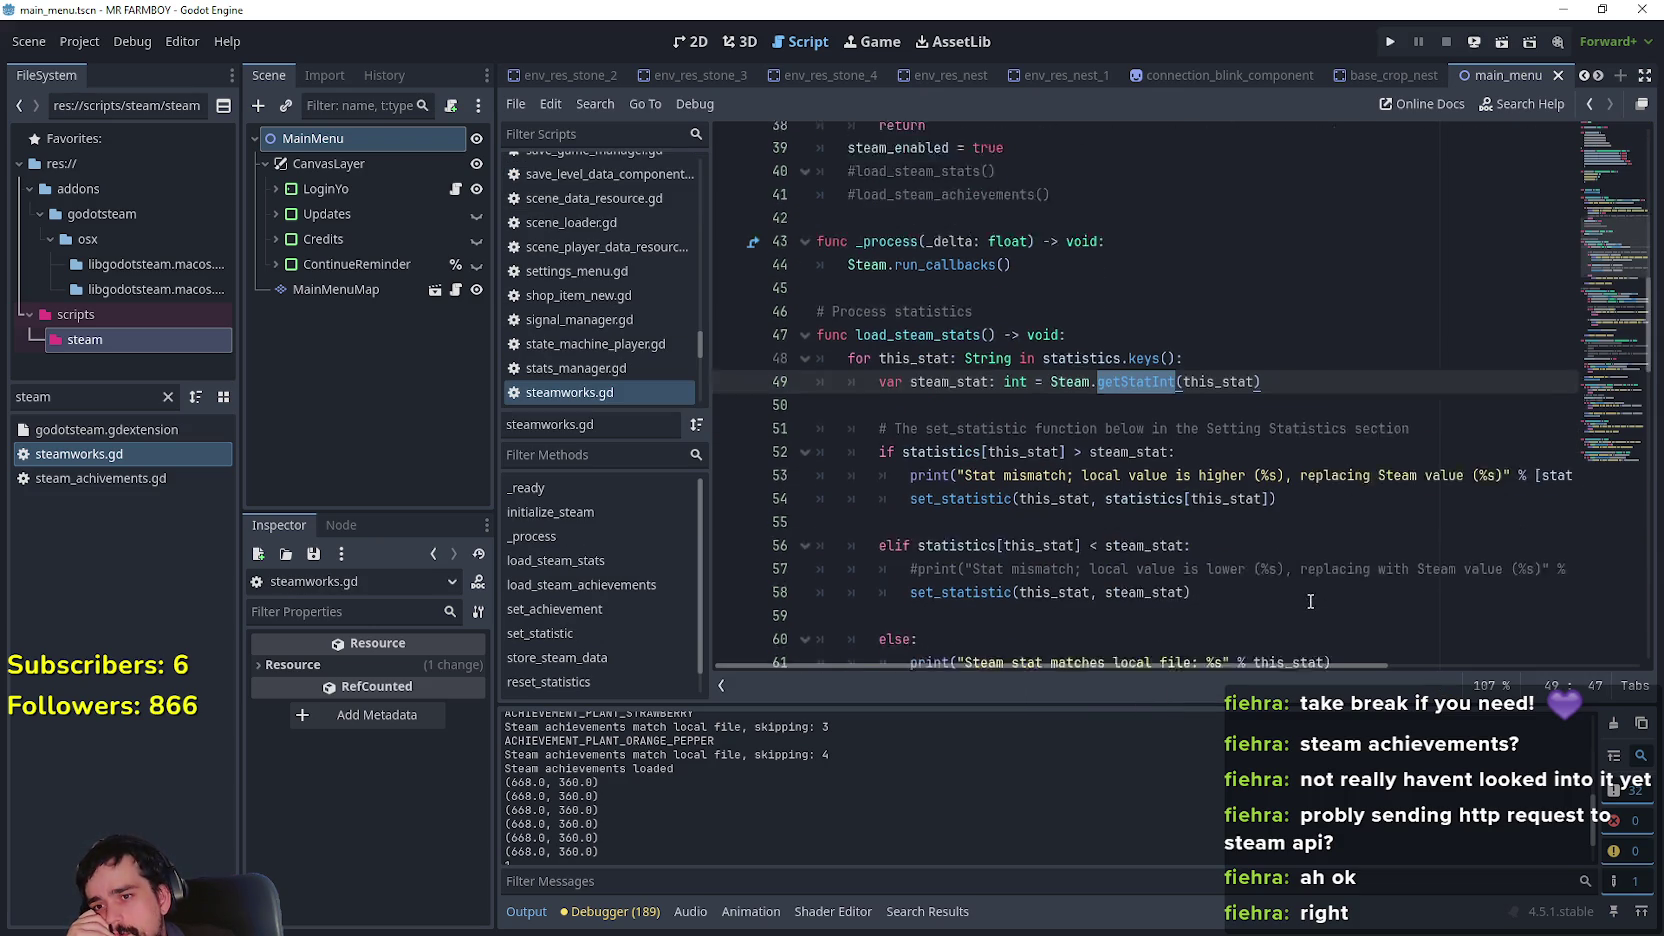
scroll(1290, 580, "down", 2)
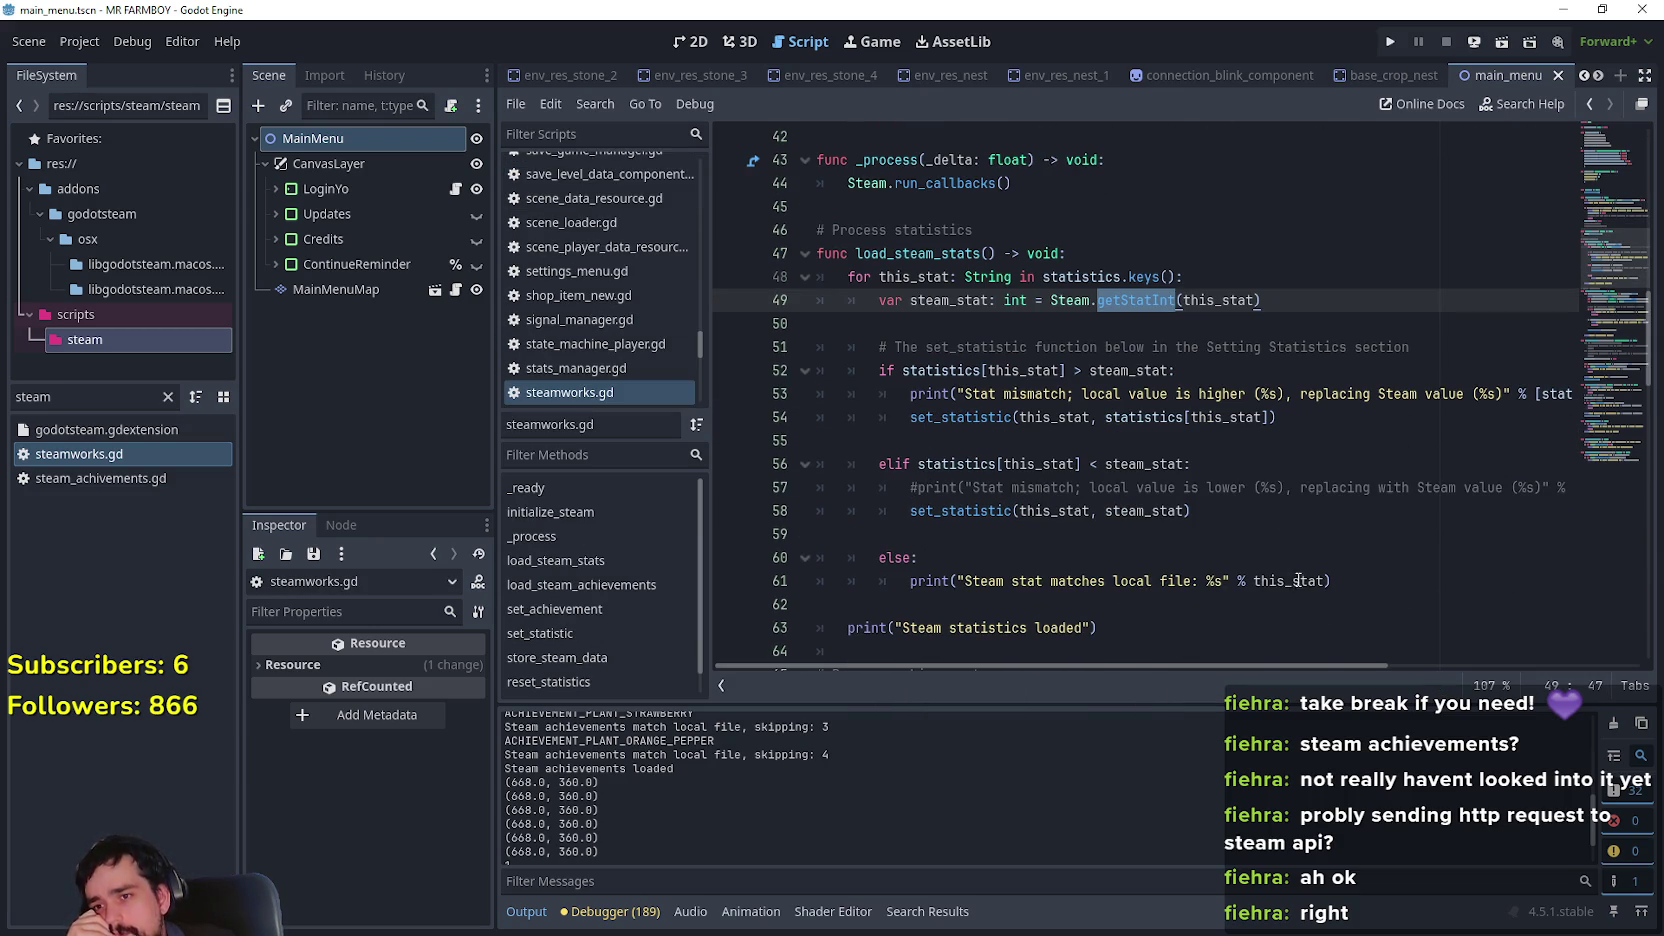
scroll(1292, 568, "down", 2)
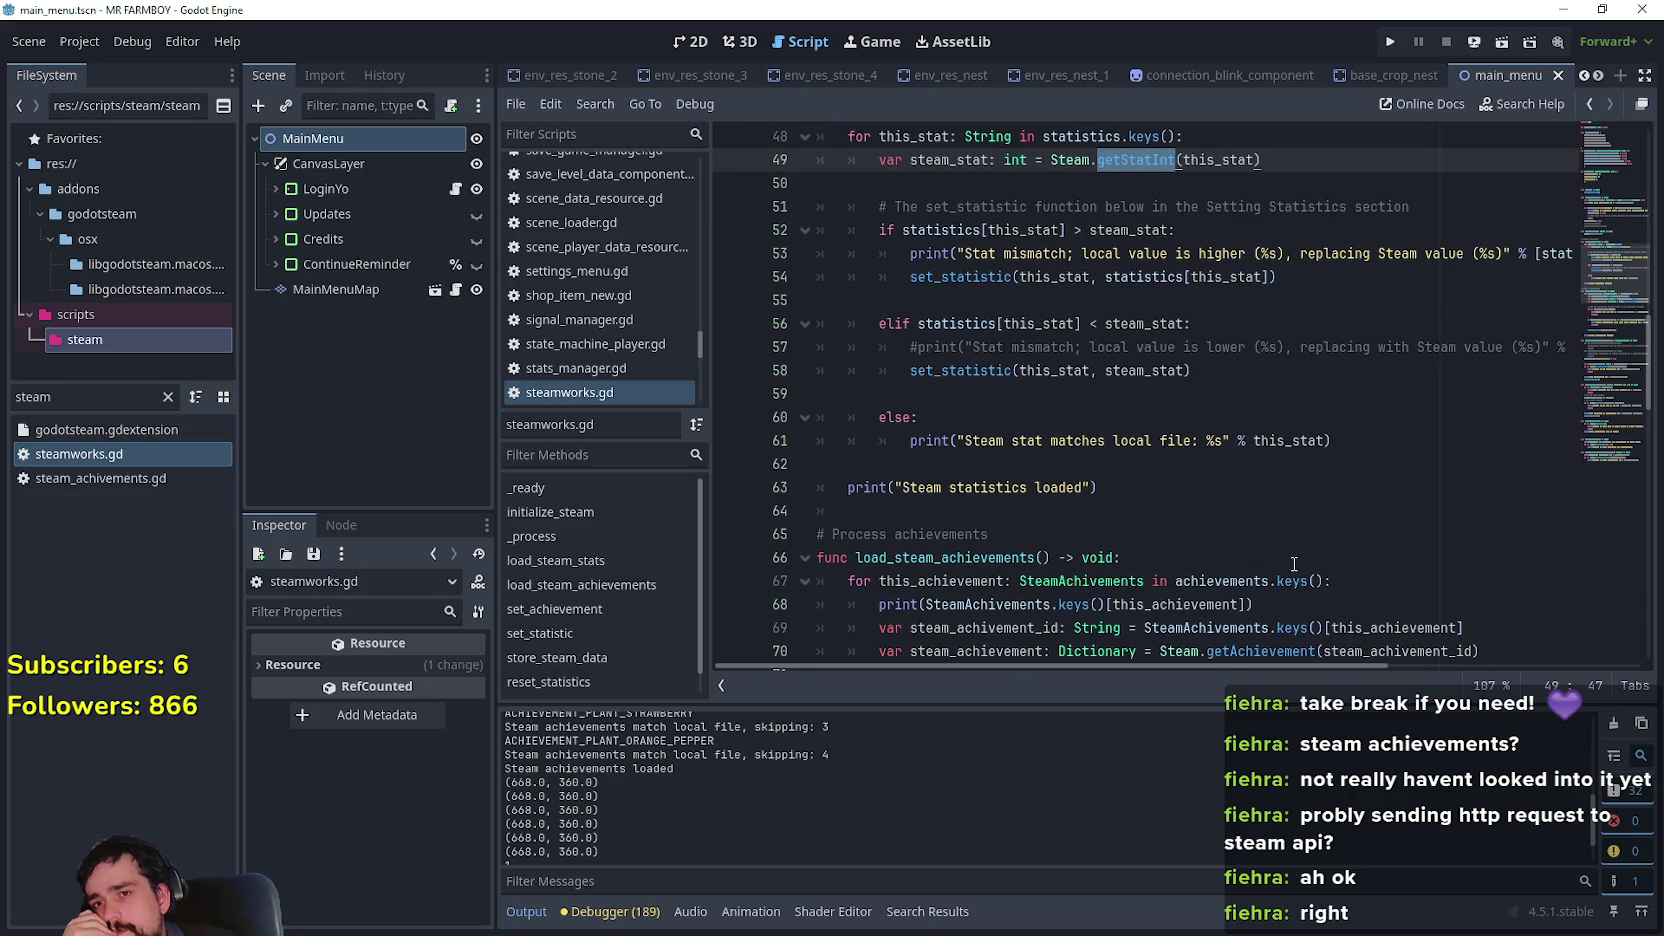
mouse_move(1169, 664)
left_mouse_down()
mouse_move(1300, 668)
mouse_move(1463, 707)
left_mouse_up()
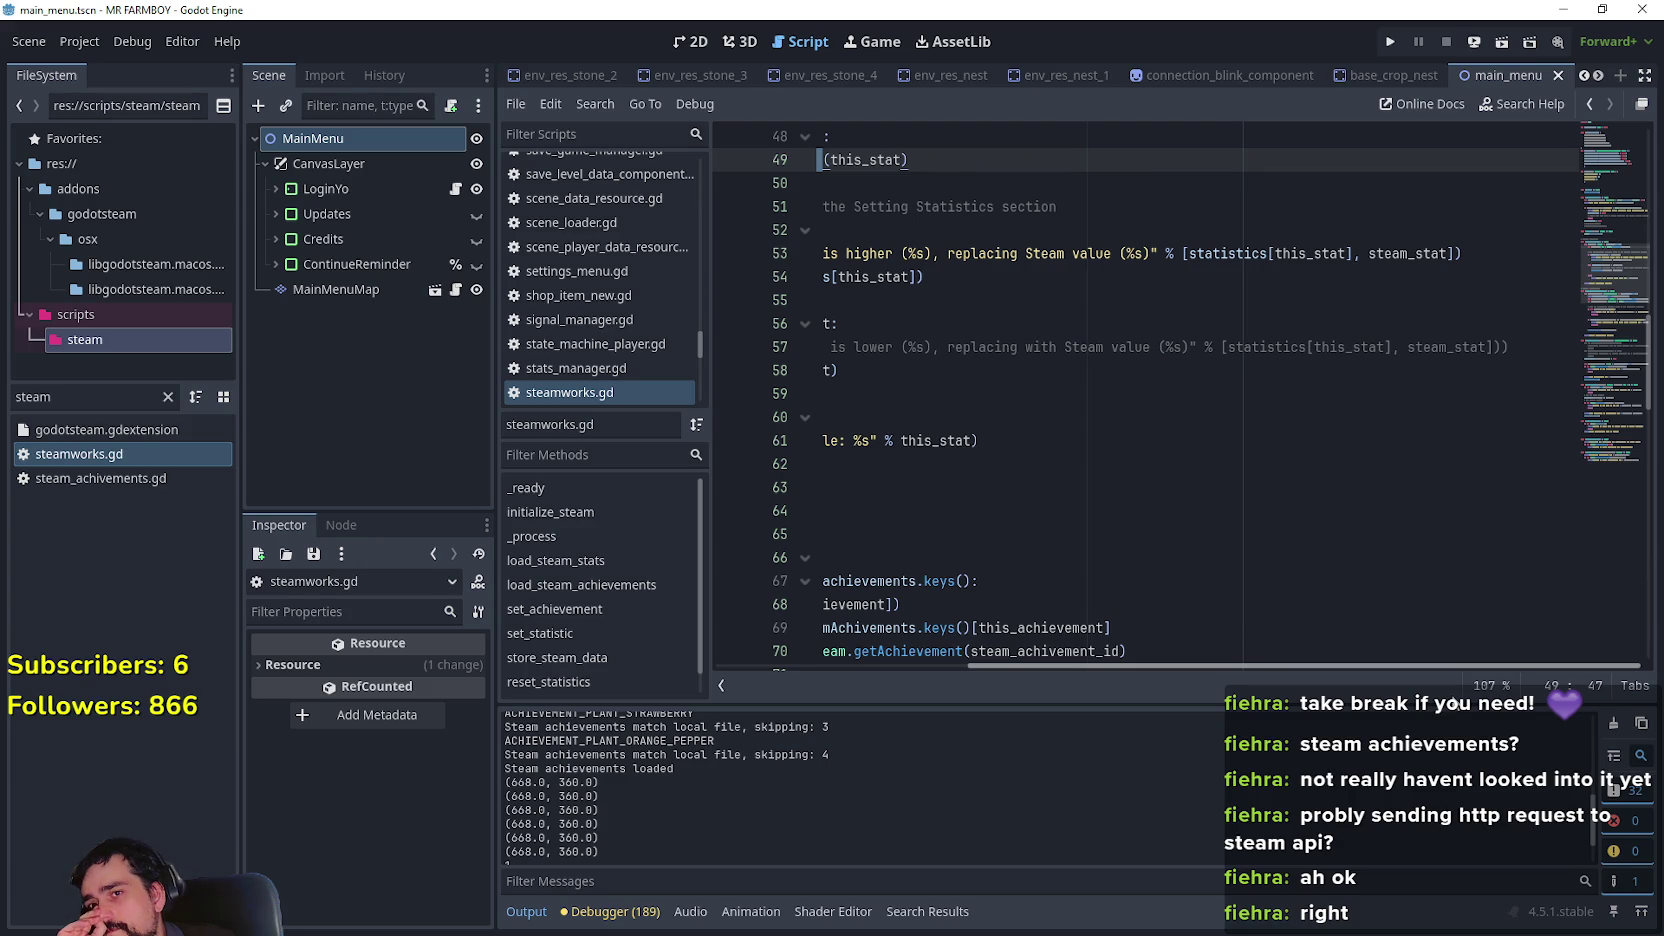
scroll(968, 585, "left", 5)
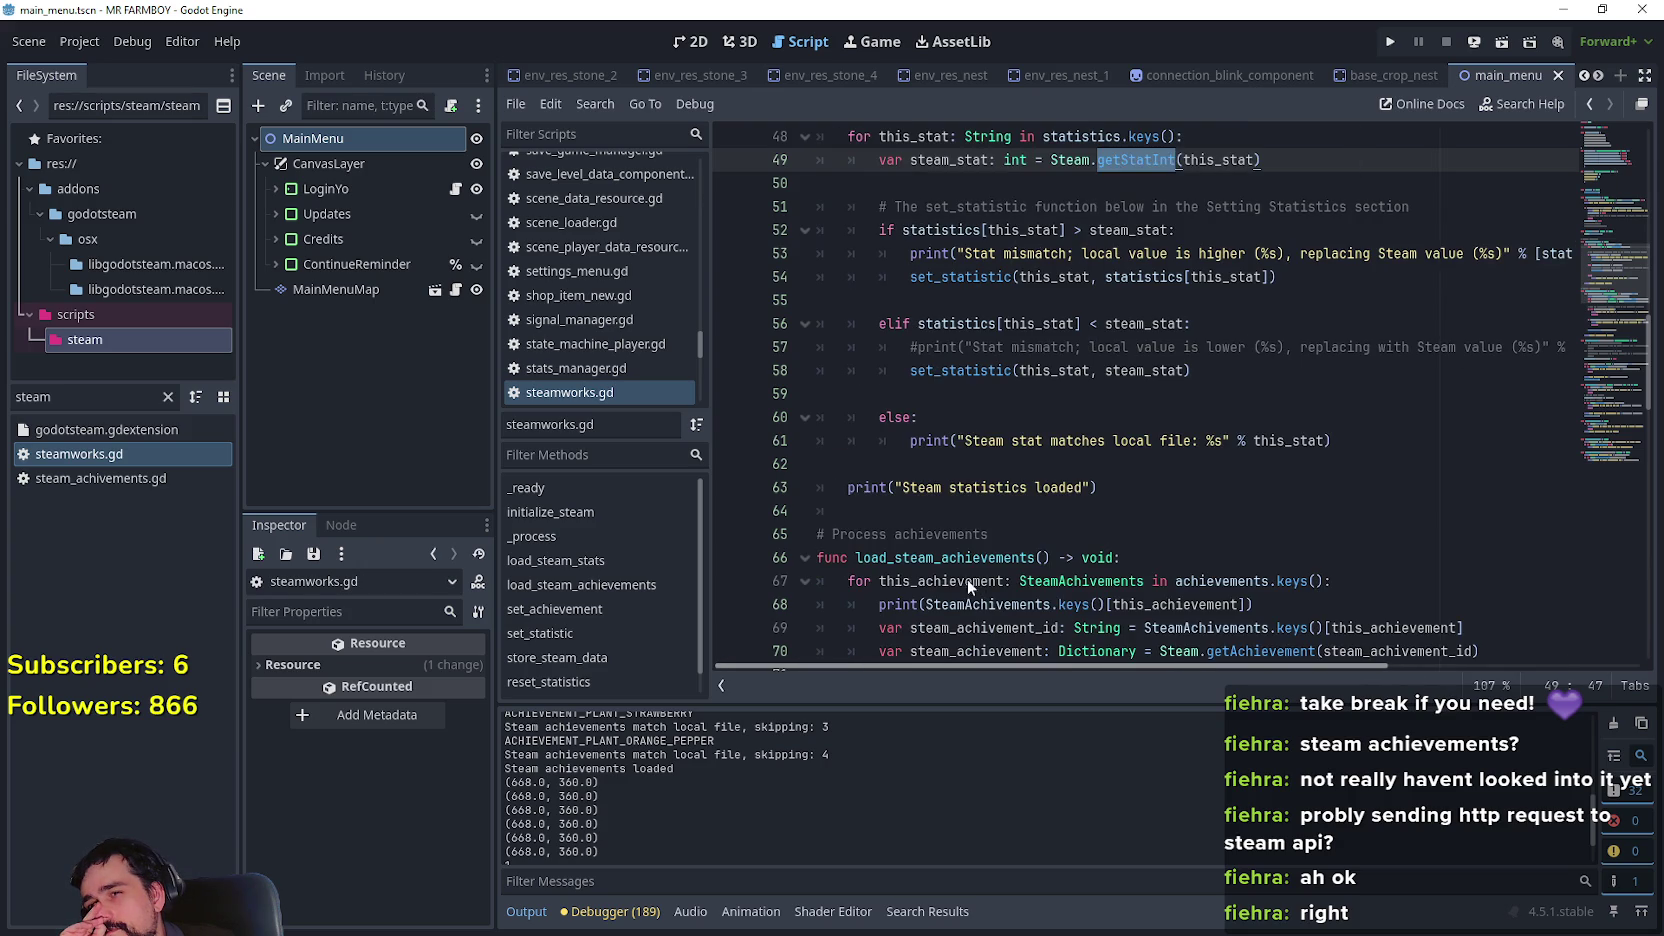
left_click(966, 440)
left_click(966, 464)
scroll(975, 771, "up", 10)
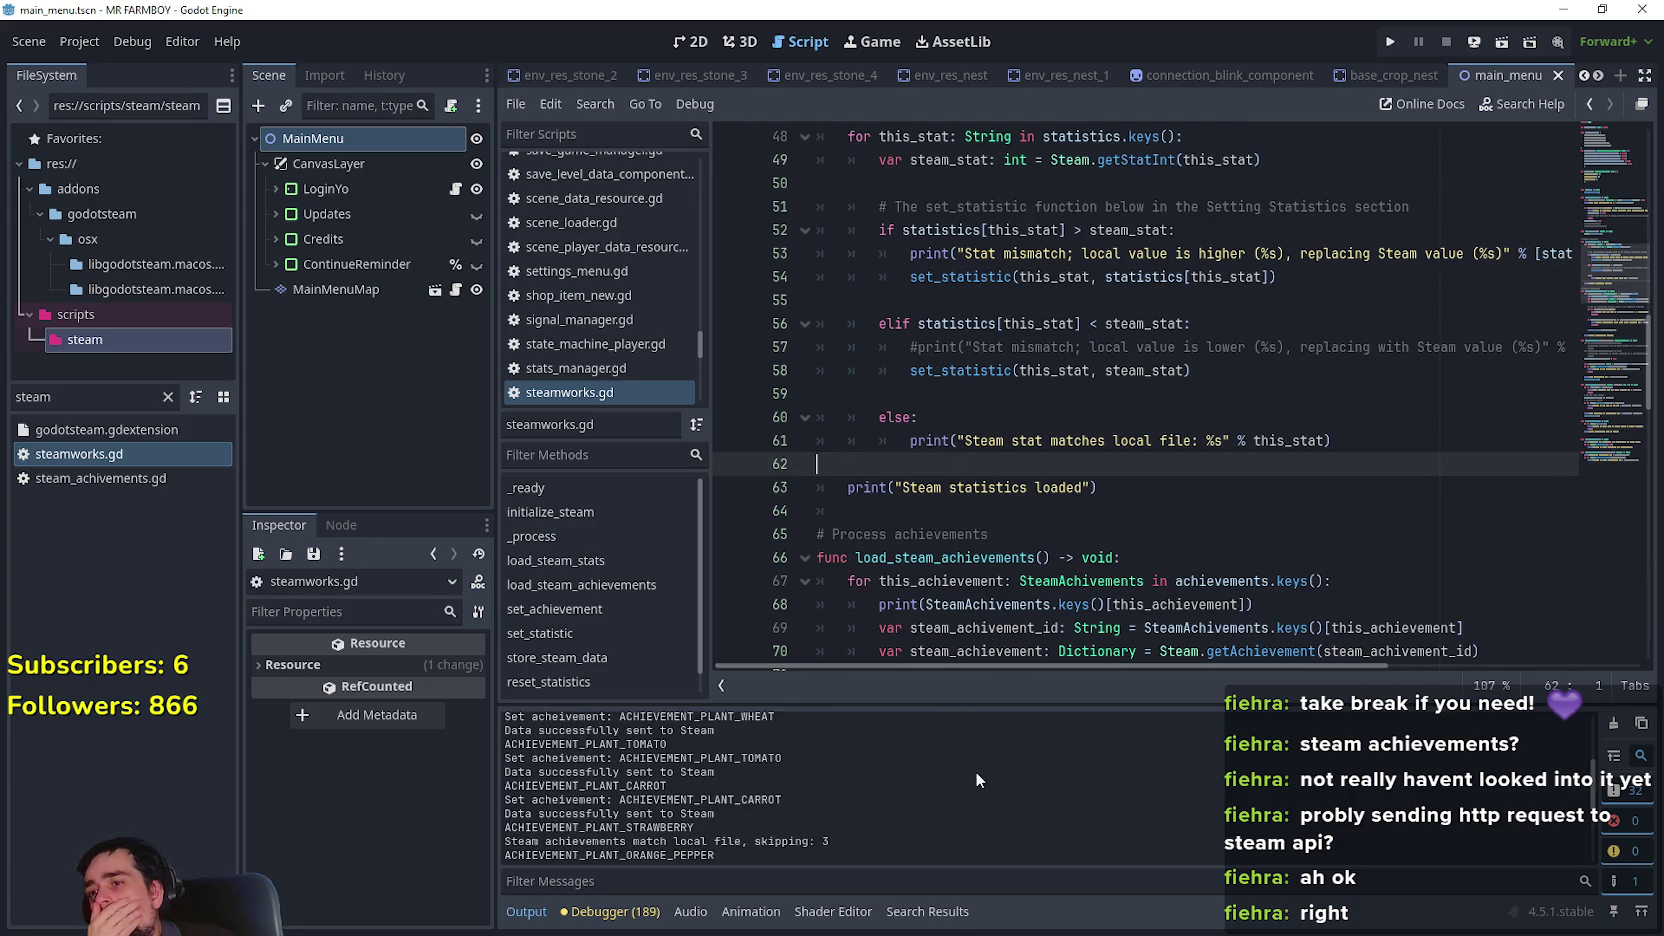
scroll(1008, 776, "up", 2)
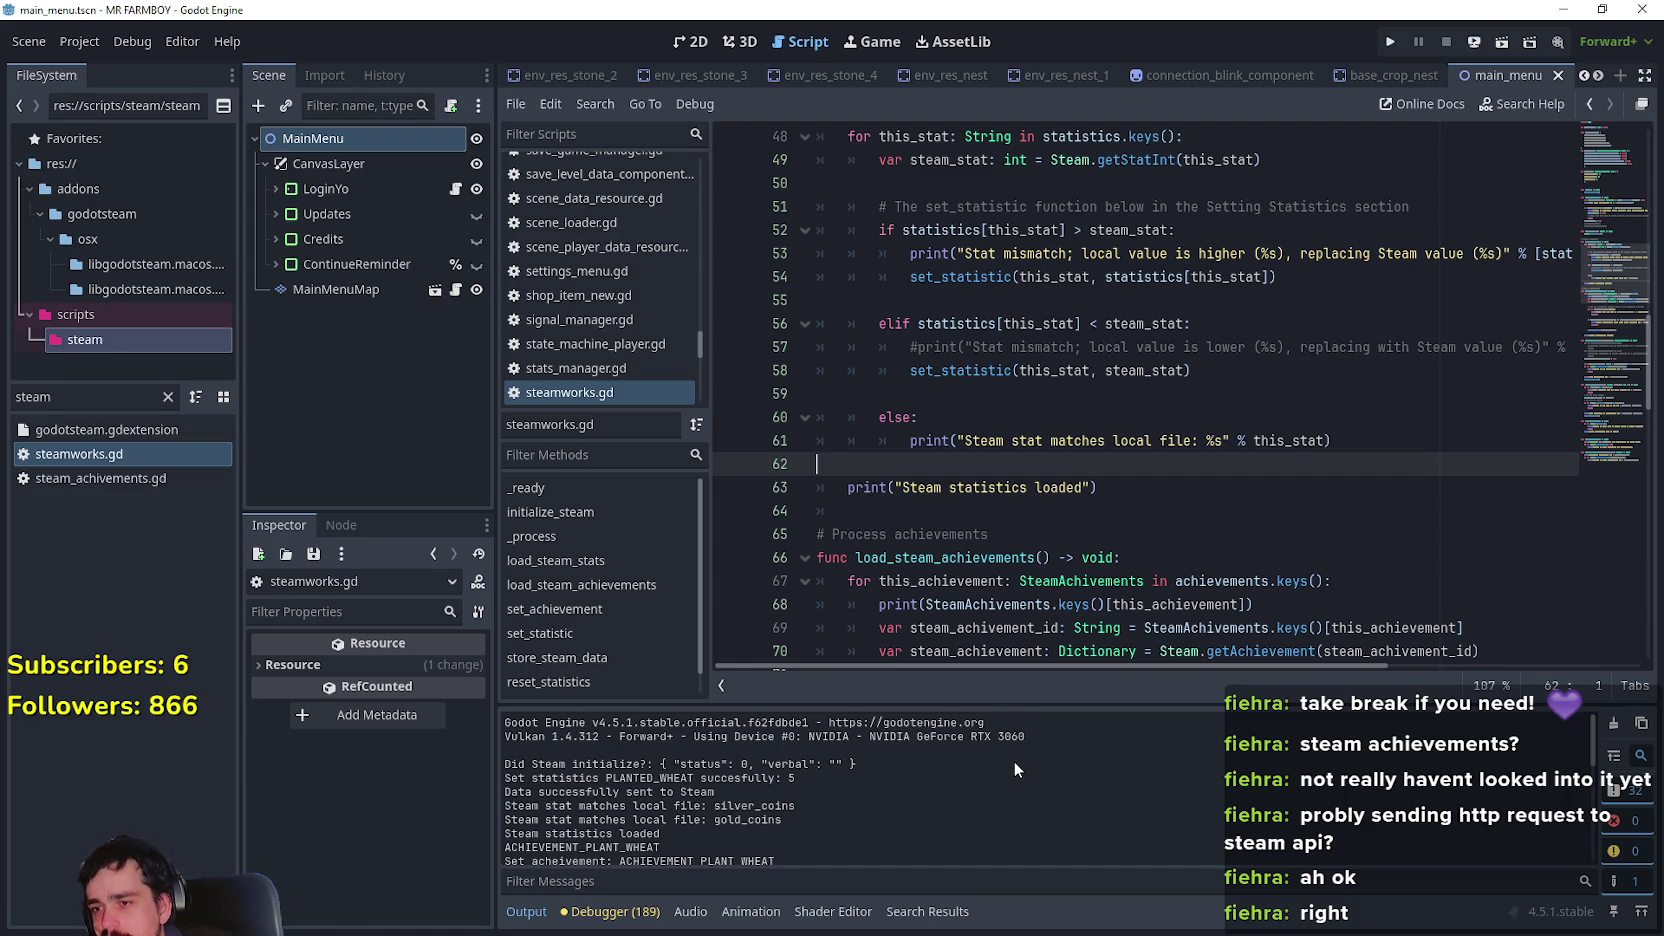
scroll(1014, 766, "down", 1)
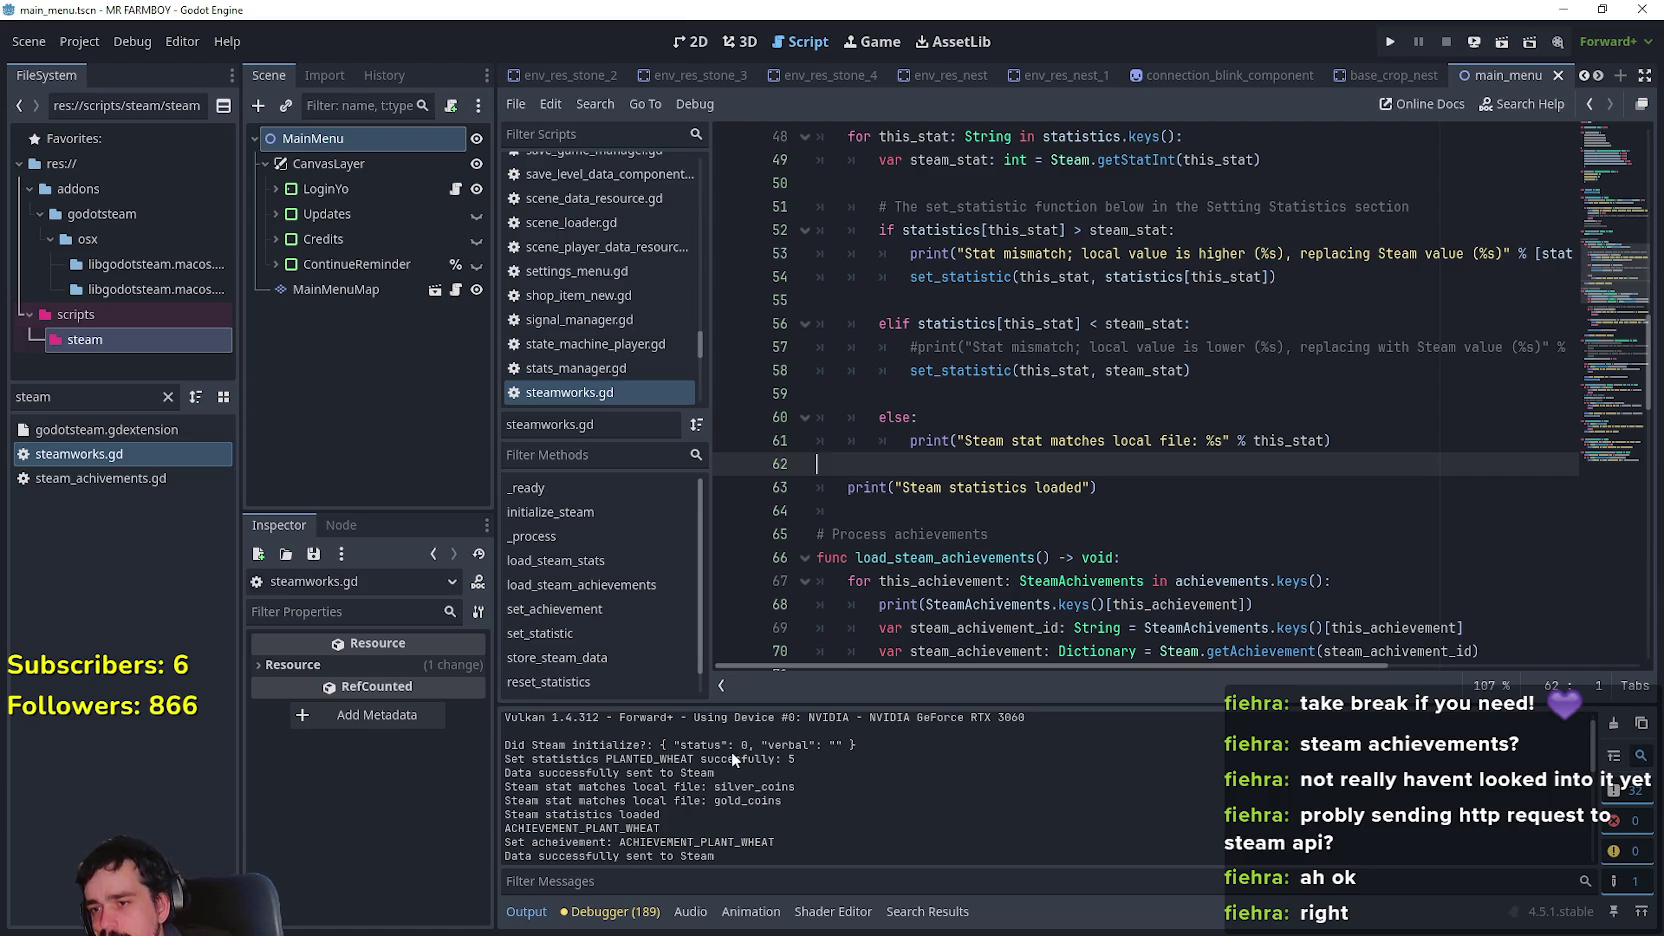
left_click_drag(716, 774, 502, 758)
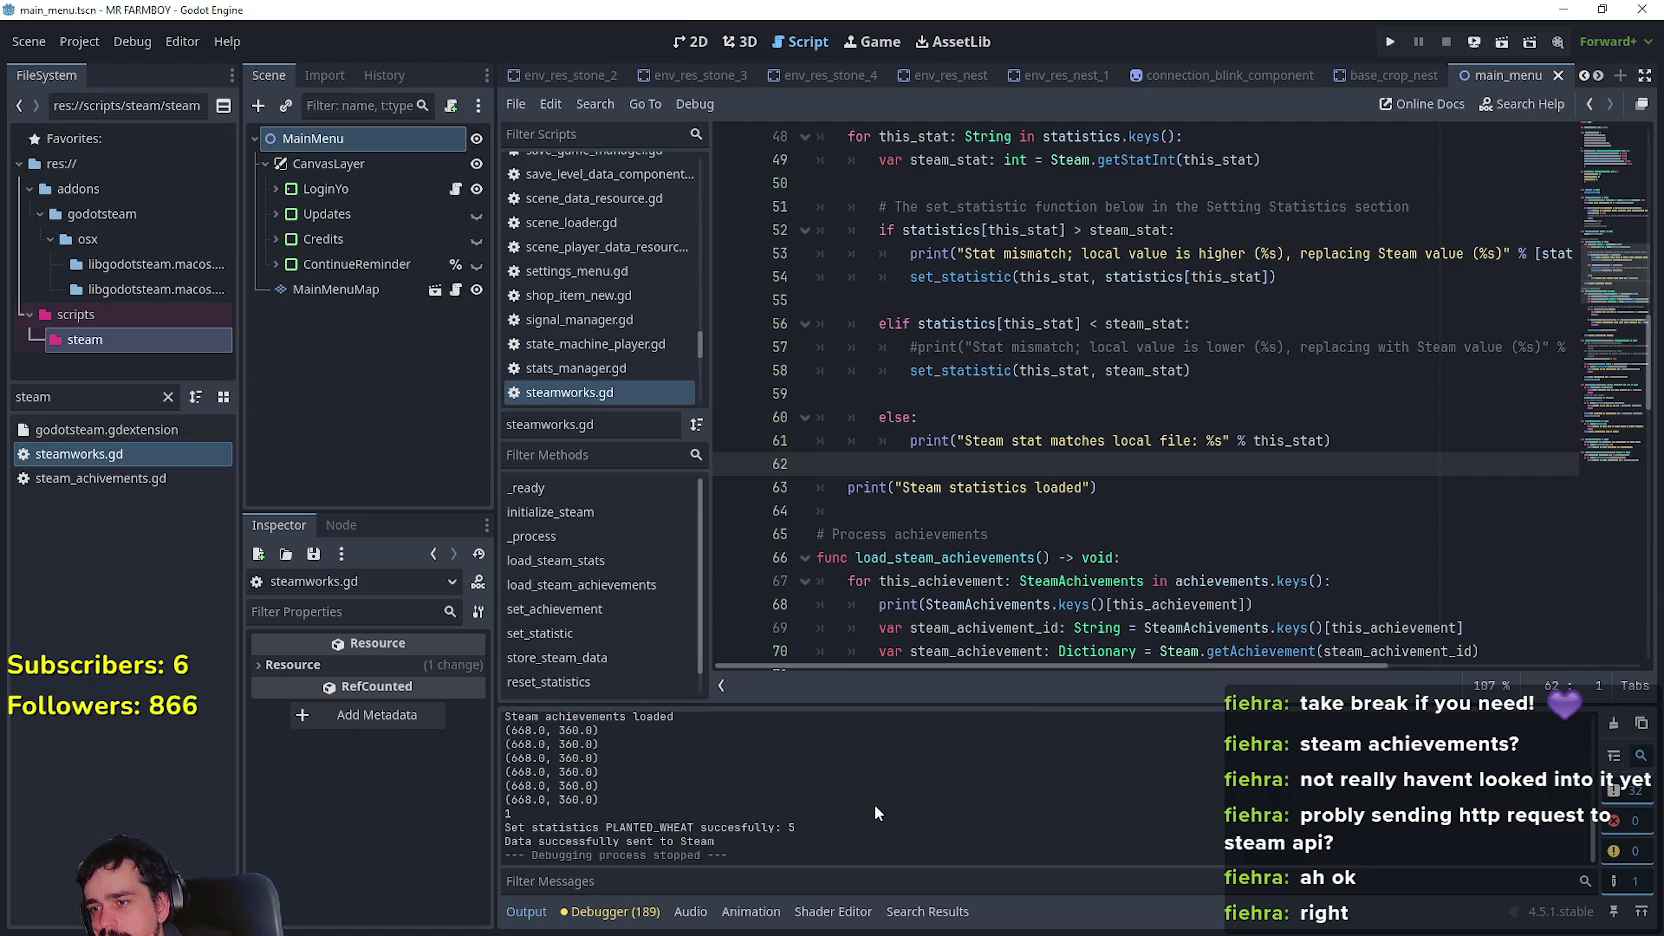
left_click(965, 396)
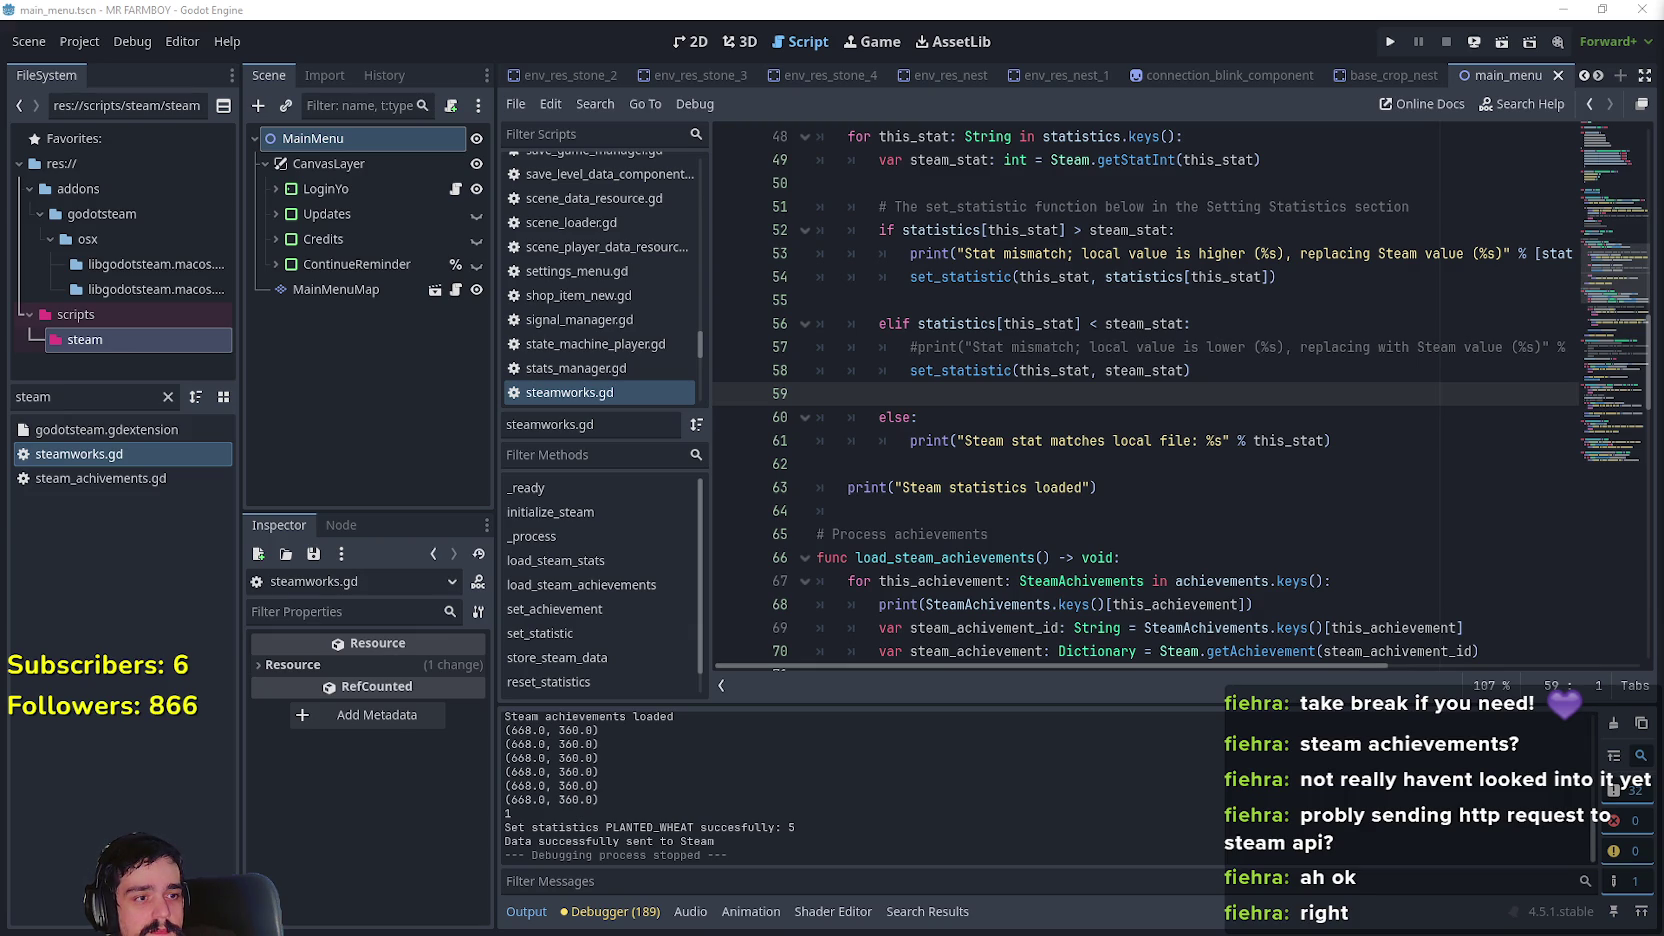
left_click(1065, 426)
left_click(1060, 403)
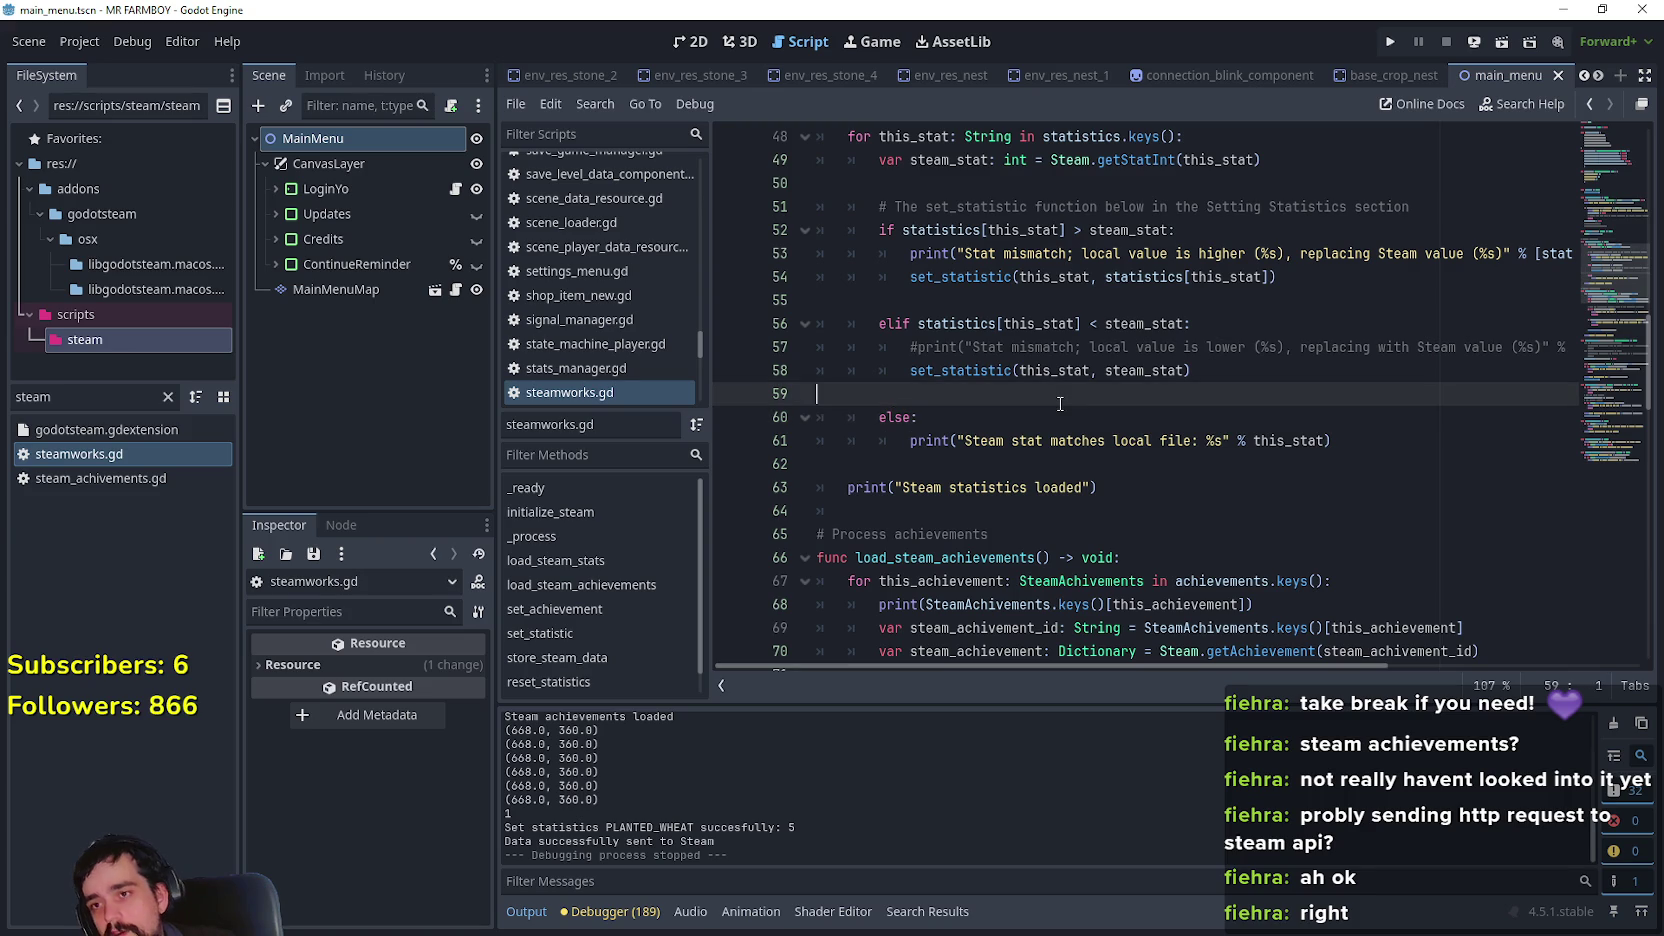